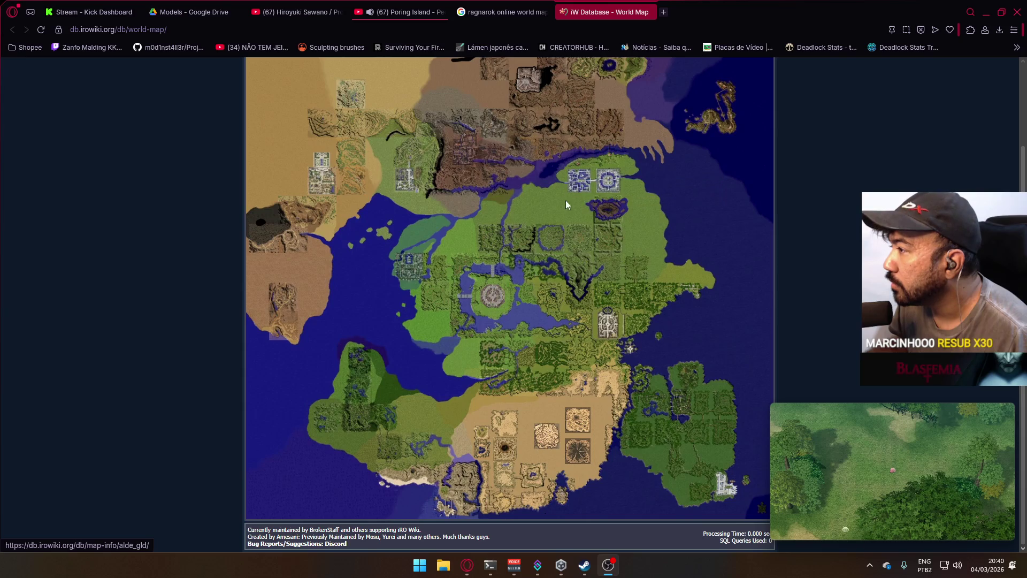
Zoom the world map and check area monster lists, such as Payon Forest's Poporing, Marin and Poring.
{"action": "scroll", "coordinate": [566, 200], "scroll_direction": "up", "scroll_amount": 2}
{"action": "scroll", "coordinate": [640, 291], "scroll_direction": "down", "scroll_amount": 2}
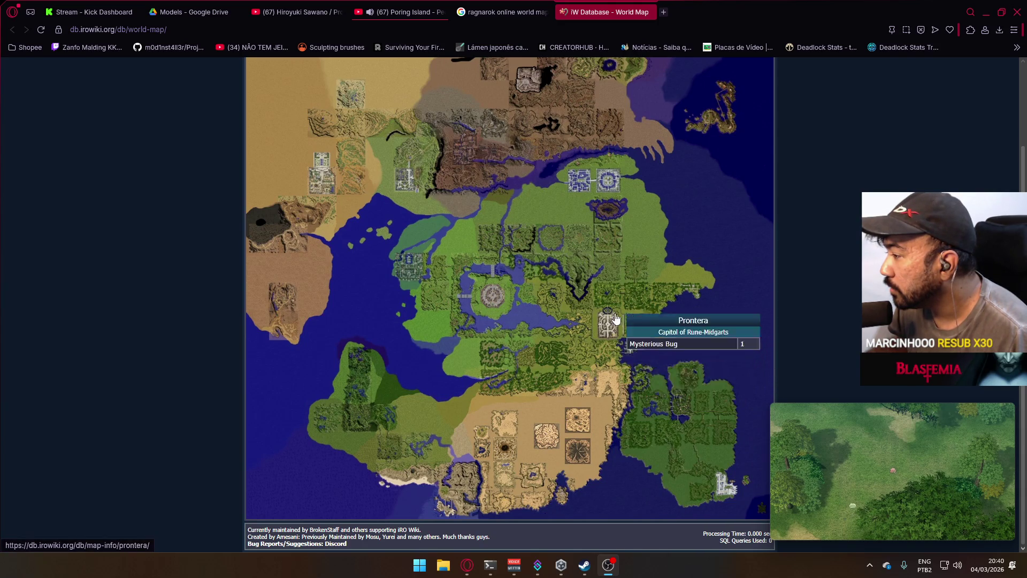
{"action": "mouse_move", "coordinate": [642, 380]}
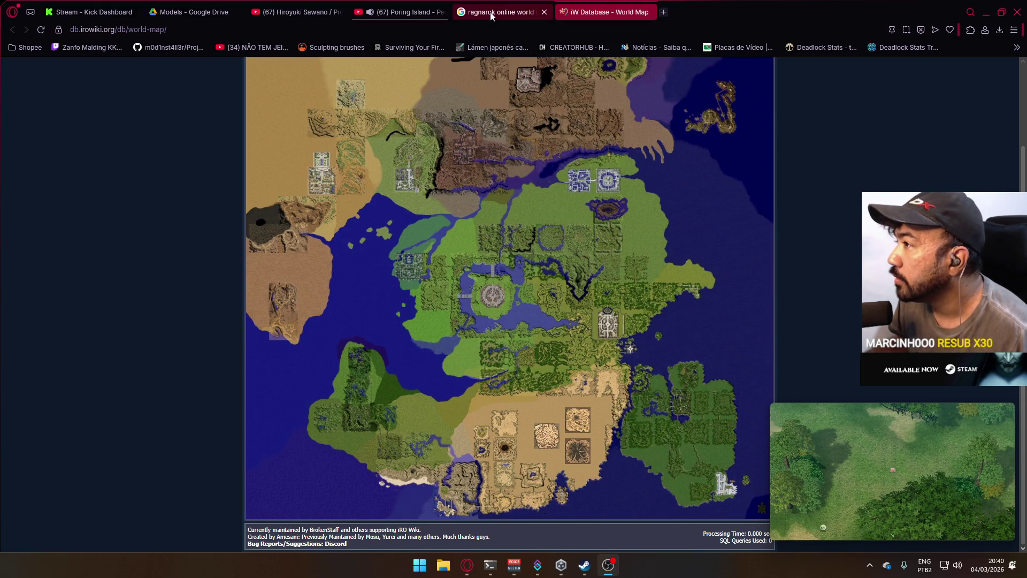
{"action": "scroll", "coordinate": [669, 347], "scroll_direction": "up", "scroll_amount": 3, "text": "ctrl"}
{"action": "scroll", "coordinate": [802, 289], "scroll_direction": "down", "scroll_amount": 2}
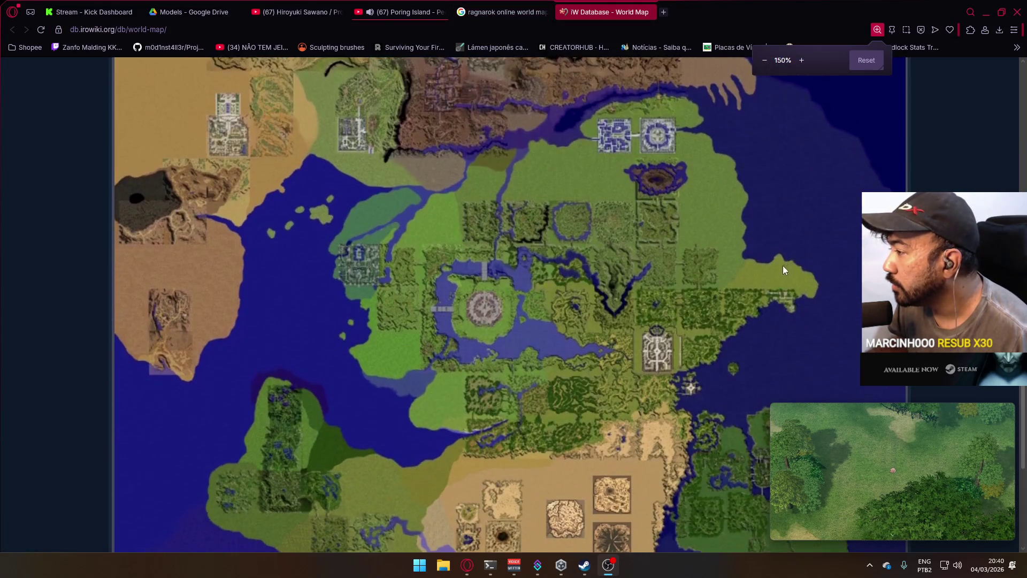
{"action": "scroll", "coordinate": [776, 271], "scroll_direction": "down", "scroll_amount": 2}
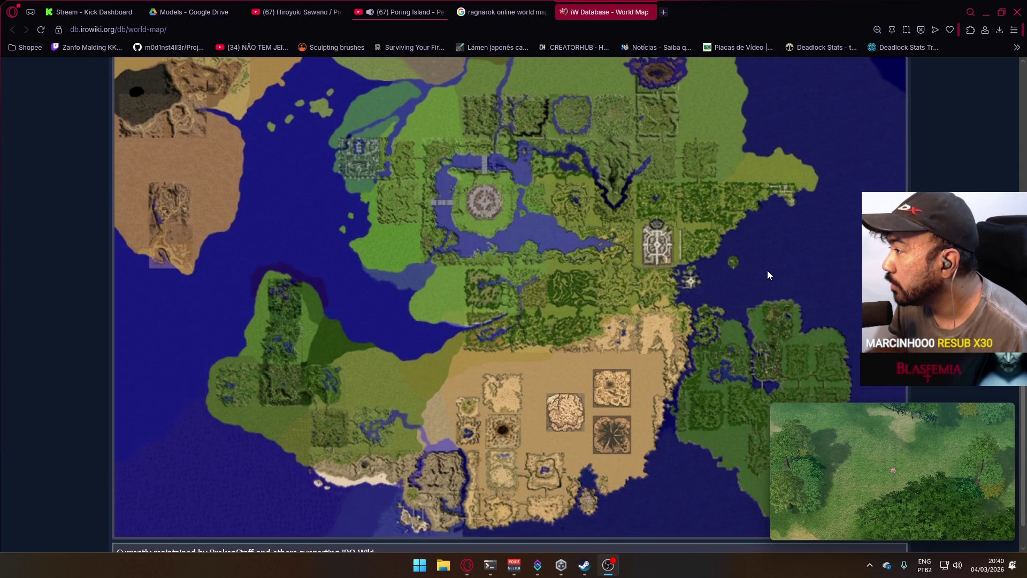
{"action": "mouse_move", "coordinate": [739, 273]}
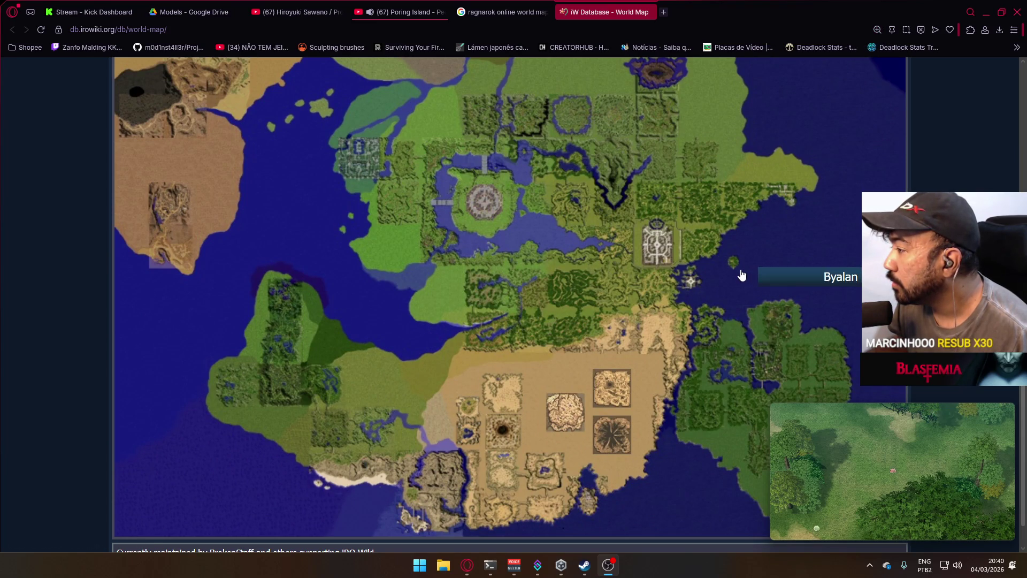
{"action": "mouse_move", "coordinate": [685, 303]}
{"action": "mouse_move", "coordinate": [695, 257]}
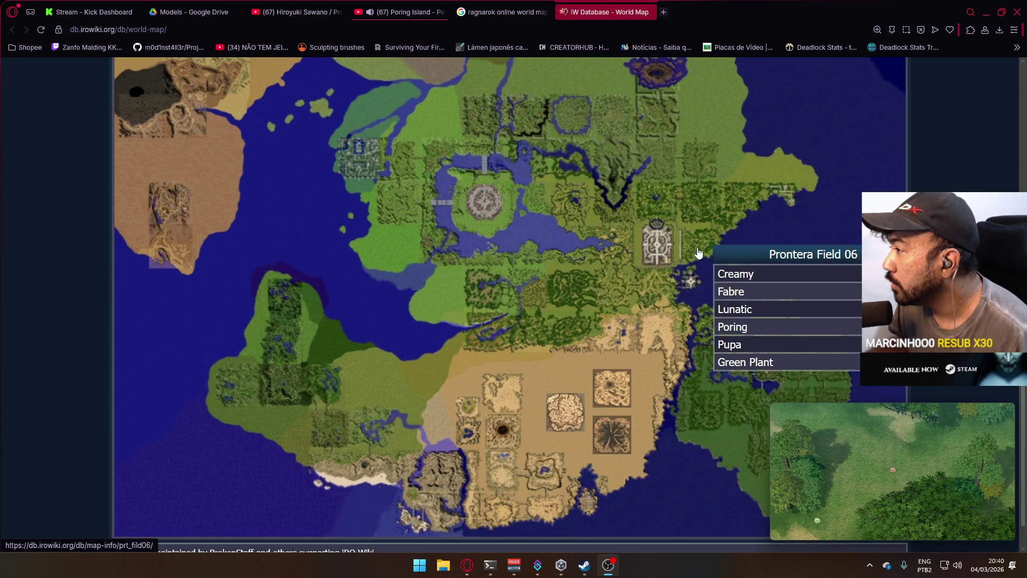
{"action": "mouse_move", "coordinate": [709, 213]}
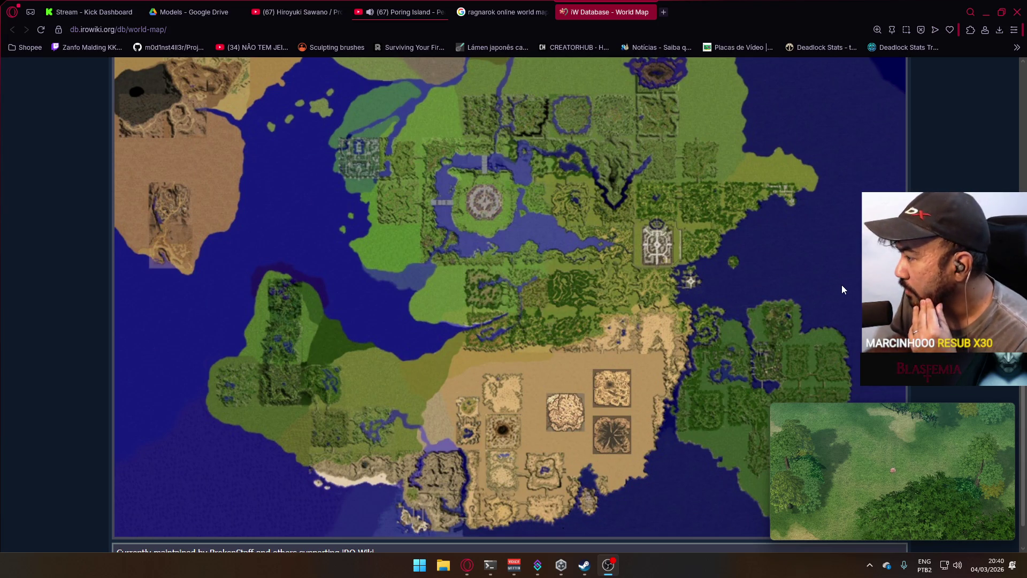
Move the floating Poring Island video over the map's mid-left side.
{"action": "mouse_move", "coordinate": [898, 451]}
{"action": "mouse_move", "coordinate": [886, 435]}
{"action": "left_mouse_down"}
{"action": "mouse_move", "coordinate": [448, 310]}
{"action": "mouse_move", "coordinate": [328, 254]}
{"action": "left_mouse_up"}
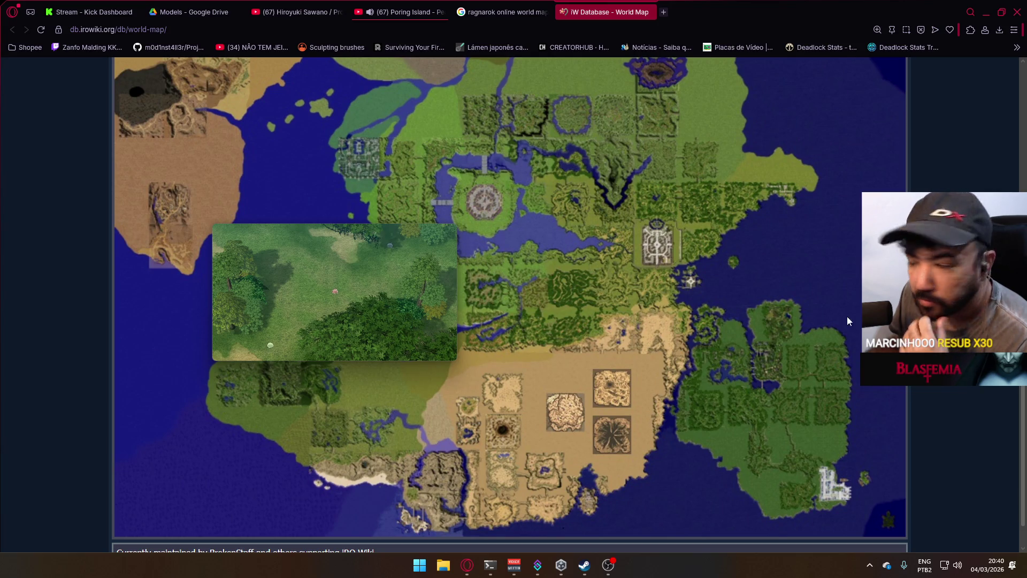
{"action": "mouse_move", "coordinate": [716, 325]}
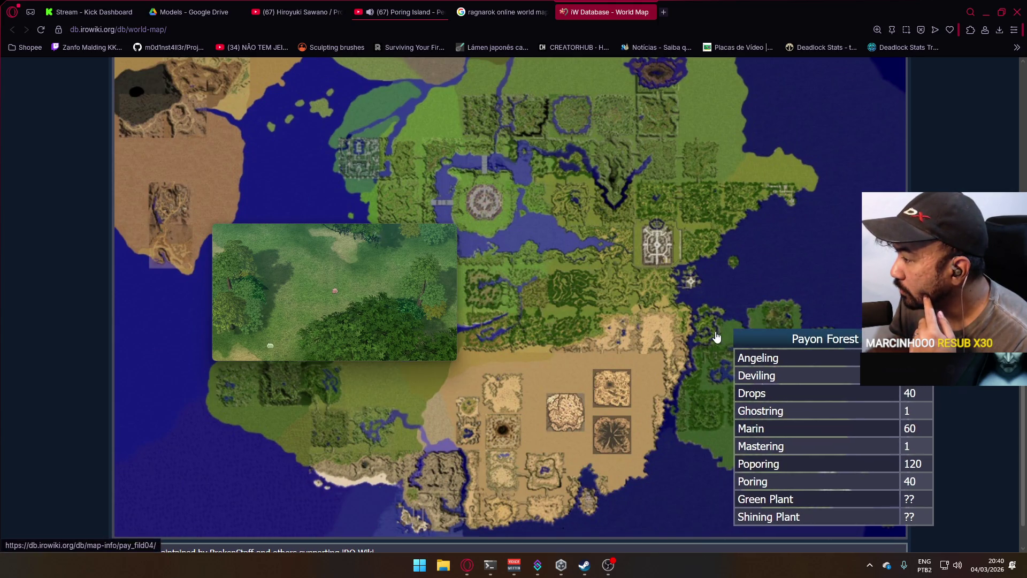
View the Payon Forest 04 and Prontera Field 06 map info pages, returning to the world map each time.
{"action": "left_click", "coordinate": [722, 337]}
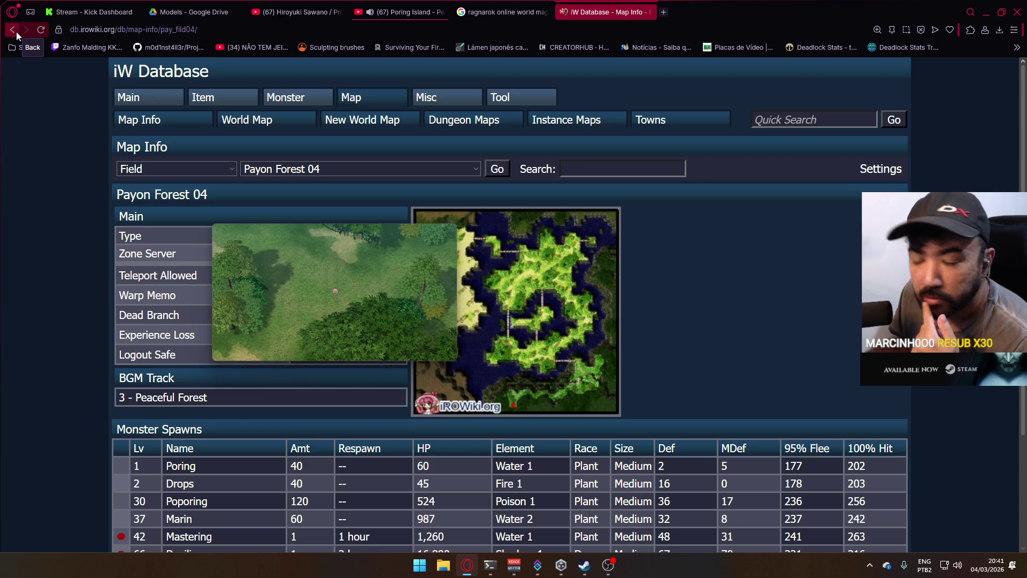
{"action": "left_click", "coordinate": [16, 31]}
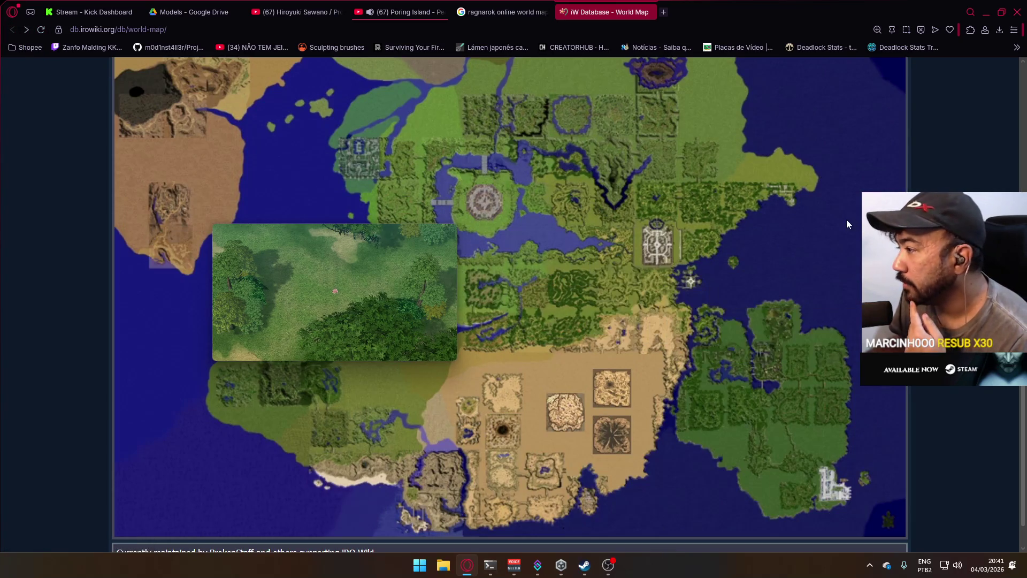
{"action": "mouse_move", "coordinate": [669, 281]}
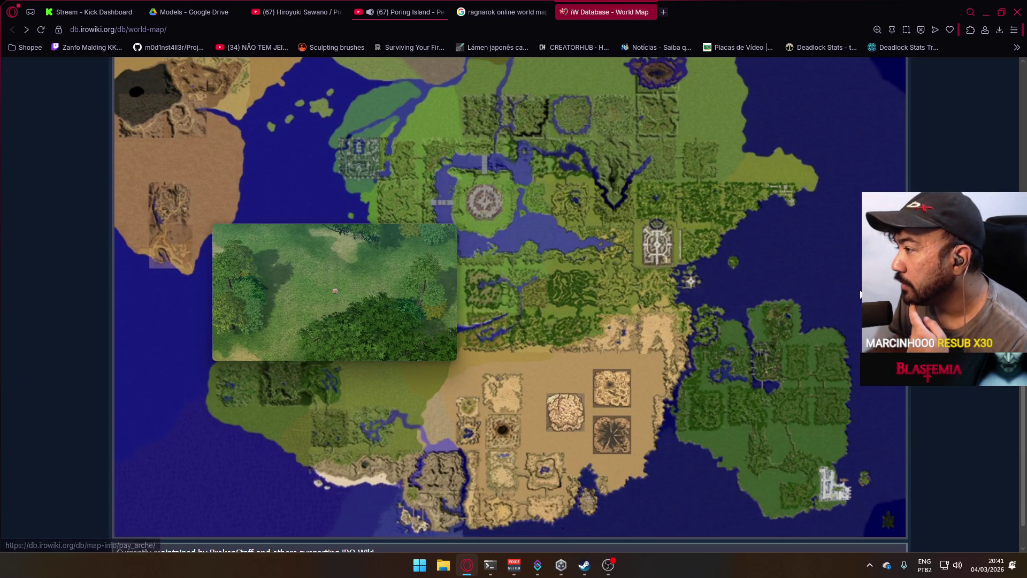
{"action": "left_click", "coordinate": [705, 251]}
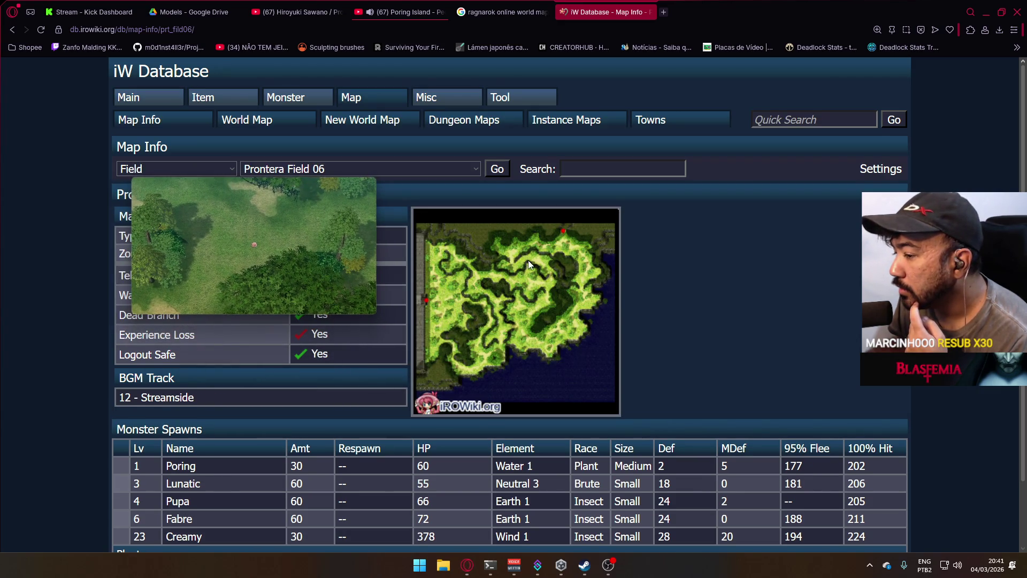
{"action": "scroll", "coordinate": [528, 260], "scroll_direction": "down", "scroll_amount": 2}
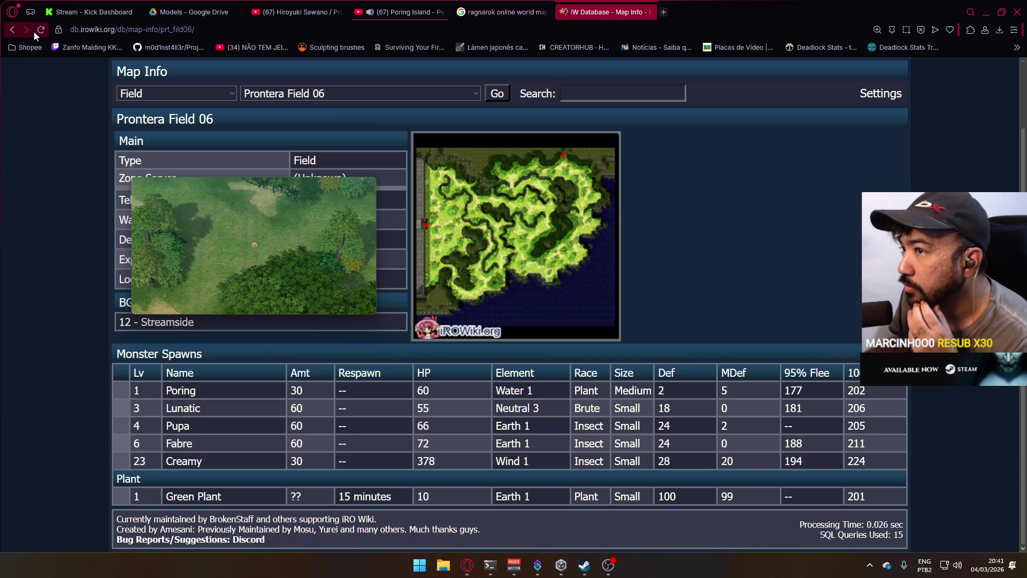
{"action": "left_click", "coordinate": [12, 31]}
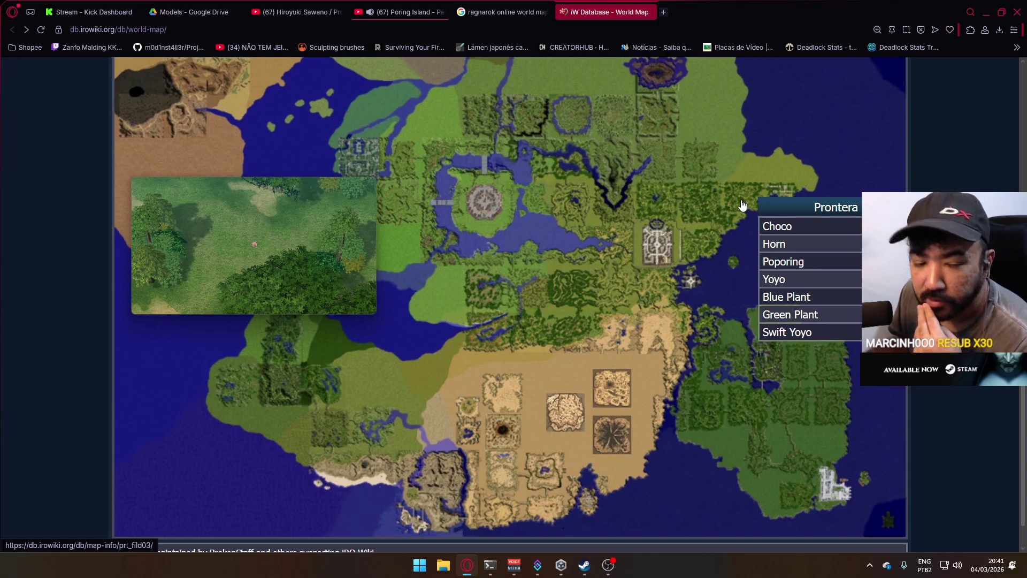
Open the Prontera Field 08 map info page and send the floating video back to its YouTube tab.
{"action": "left_click", "coordinate": [657, 296]}
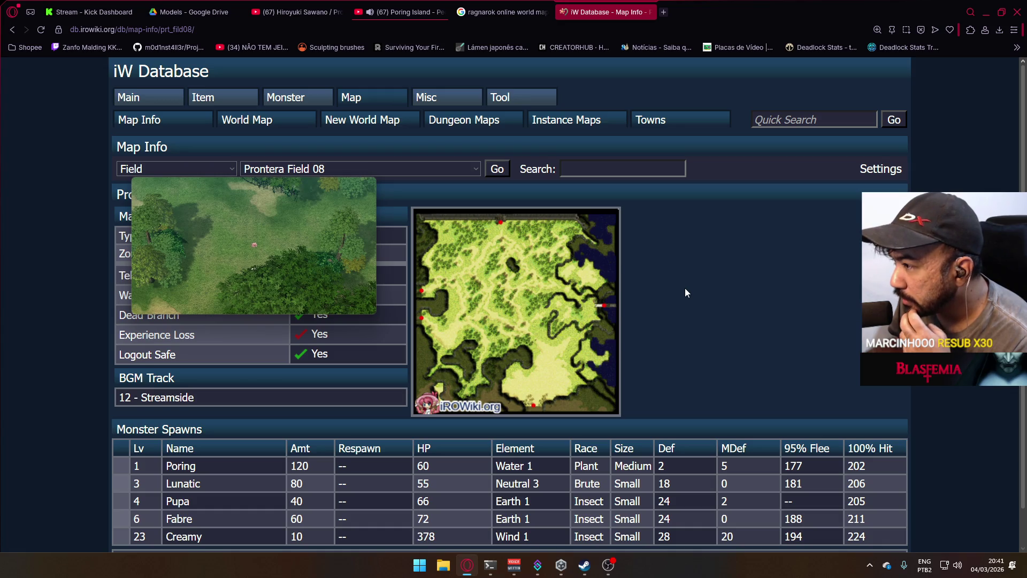
{"action": "left_click", "coordinate": [144, 191]}
{"action": "scroll", "coordinate": [526, 272], "scroll_direction": "down", "scroll_amount": 4}
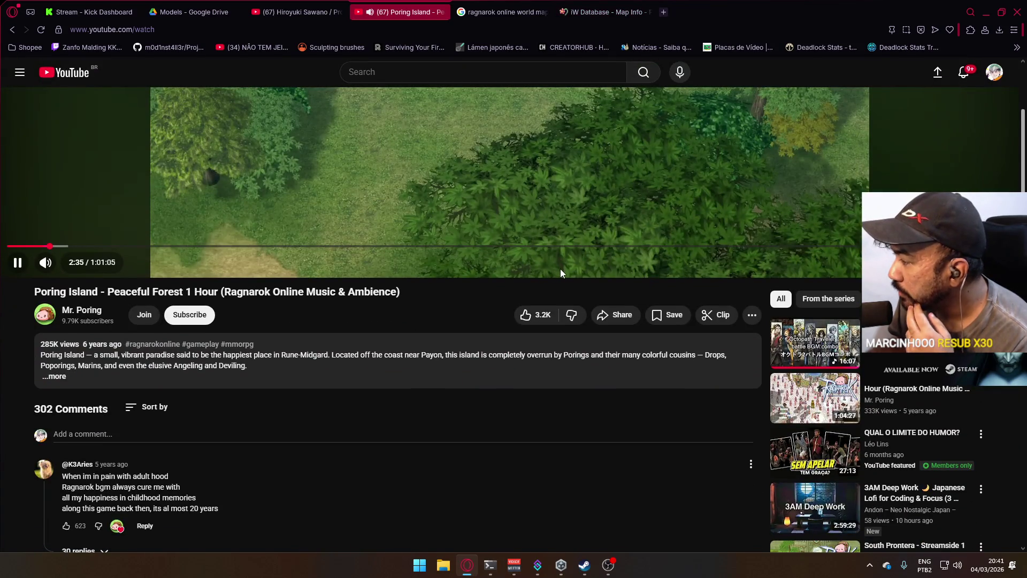
Copy the map name, search YouTube for 'Prontera Field 08 bgm' and play South Prontera - Streamside 1 Hour.
{"action": "scroll", "coordinate": [560, 268], "scroll_direction": "up", "scroll_amount": 4}
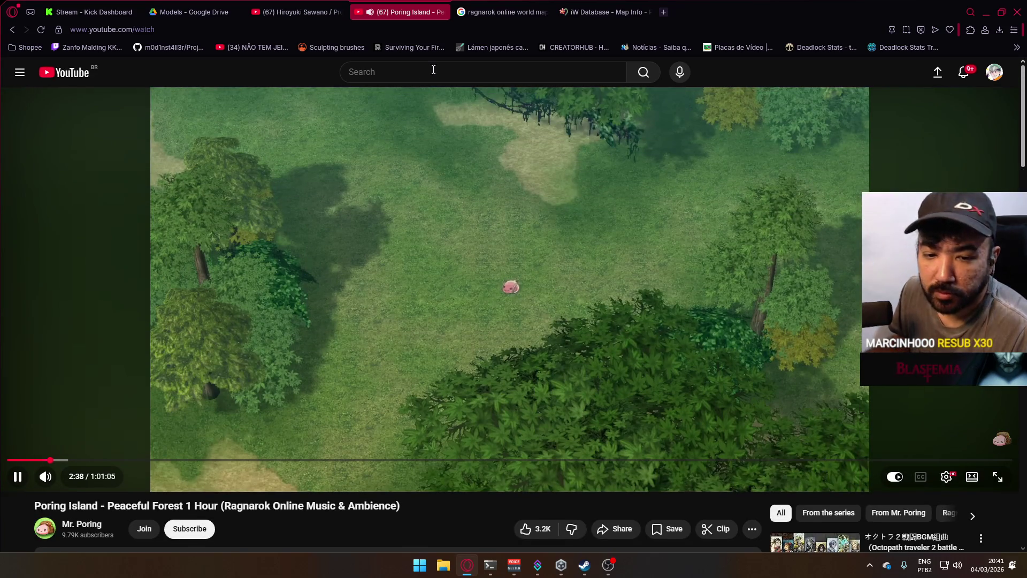
{"action": "left_click", "coordinate": [604, 12]}
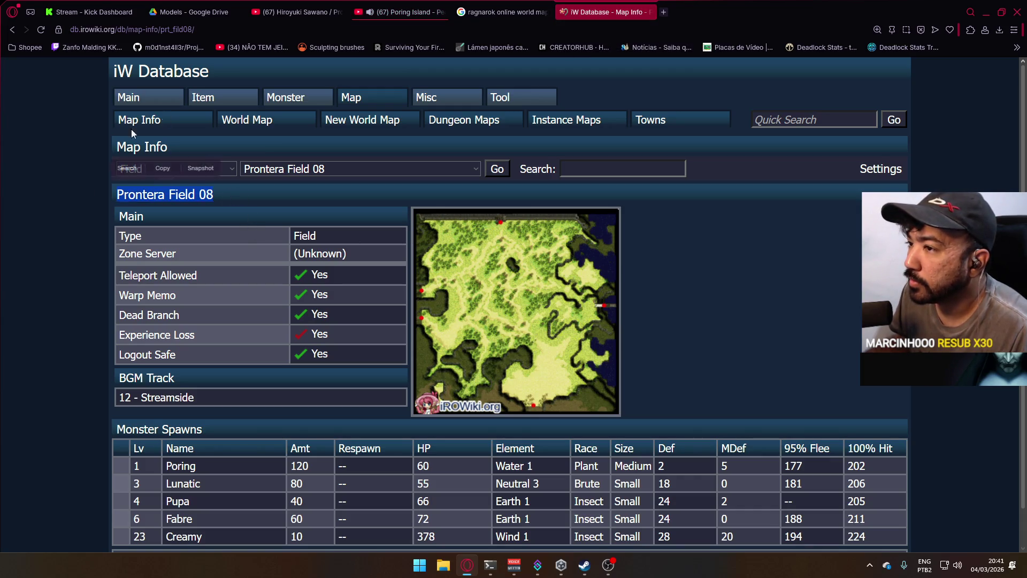
{"action": "key", "text": "ctrl+c"}
{"action": "left_click", "coordinate": [399, 12]}
{"action": "left_click", "coordinate": [492, 72]}
{"action": "key", "text": "ctrl+v"}
{"action": "type", "text": "bgm"}
{"action": "key", "text": "Return"}
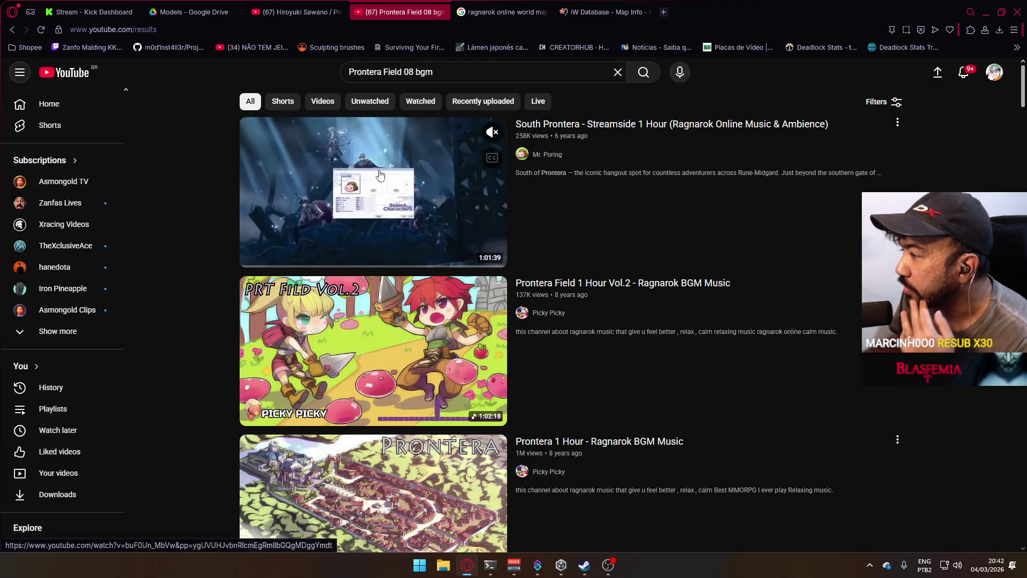
{"action": "left_click", "coordinate": [661, 187]}
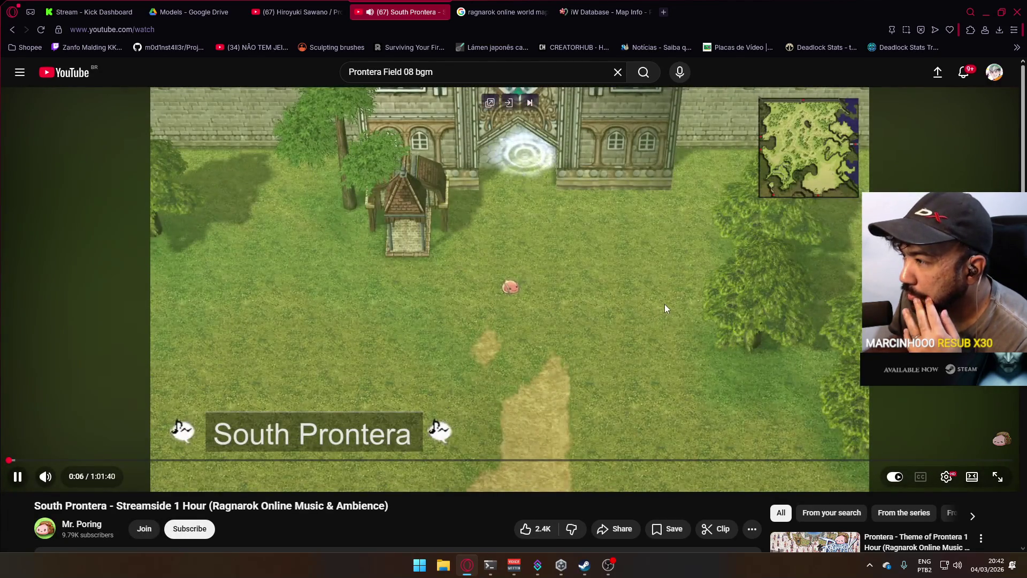
Dismiss the 'Hub update available' card and move the Unity Hub window to the lower left.
{"action": "left_click", "coordinate": [562, 566]}
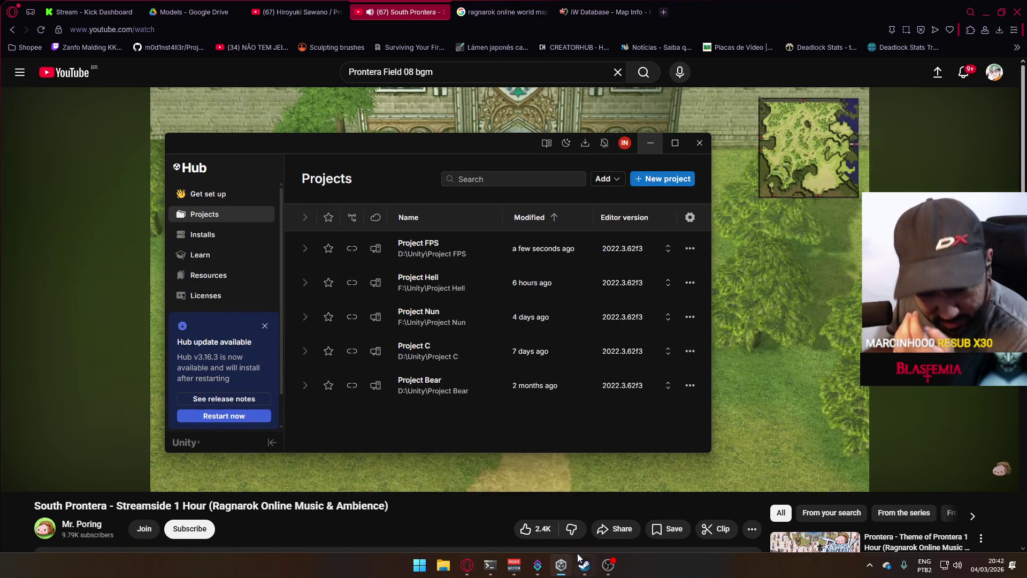
{"action": "left_click", "coordinate": [265, 326]}
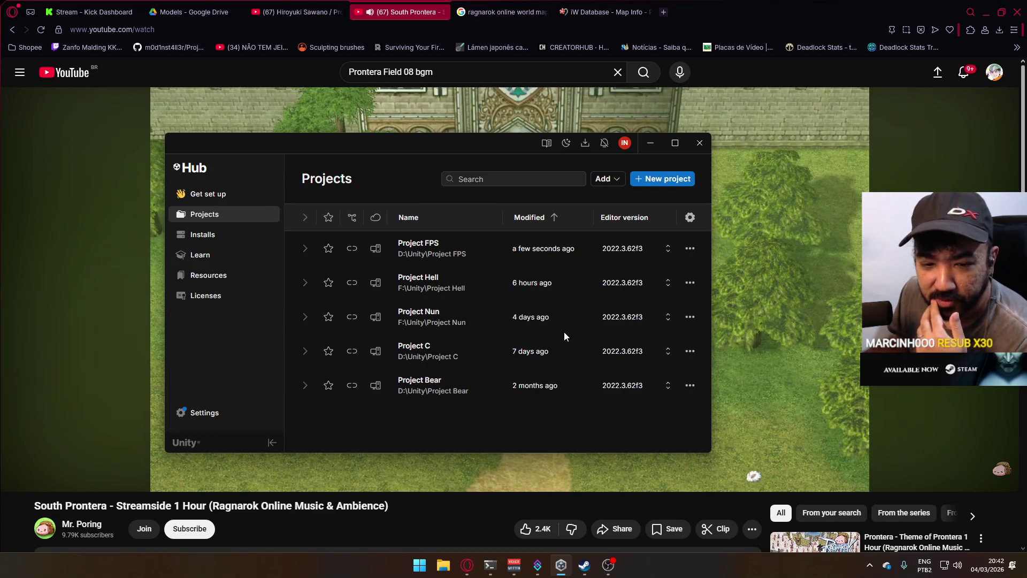
{"action": "mouse_move", "coordinate": [421, 144]}
{"action": "left_mouse_down"}
{"action": "mouse_move", "coordinate": [307, 442]}
{"action": "mouse_move", "coordinate": [378, 387]}
{"action": "mouse_move", "coordinate": [403, 280]}
{"action": "mouse_move", "coordinate": [410, 177]}
{"action": "mouse_move", "coordinate": [380, 171]}
{"action": "mouse_move", "coordinate": [441, 148]}
{"action": "mouse_move", "coordinate": [428, 136]}
{"action": "left_mouse_up"}
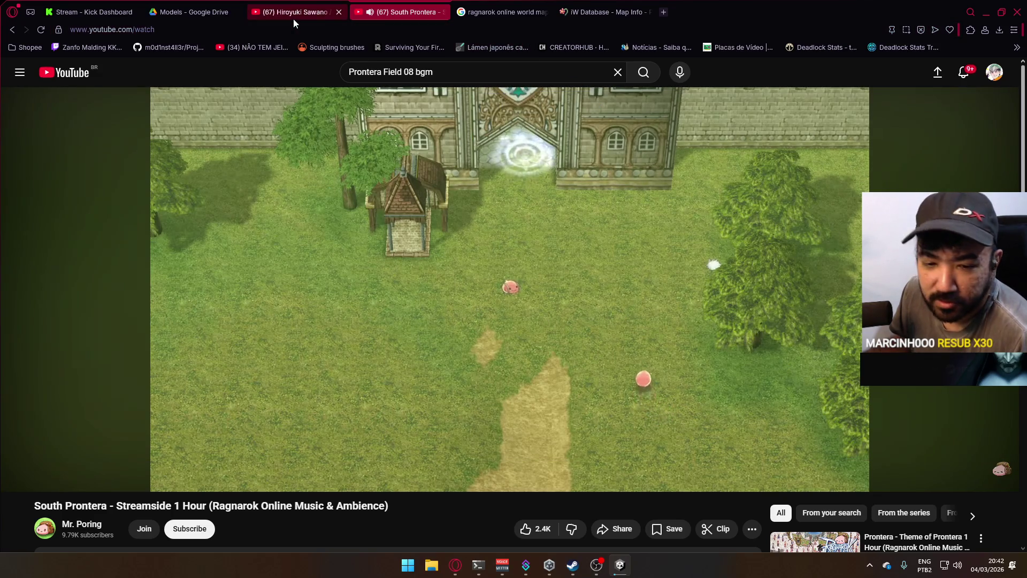
{"action": "scroll", "coordinate": [634, 302], "scroll_direction": "down", "scroll_amount": 3}
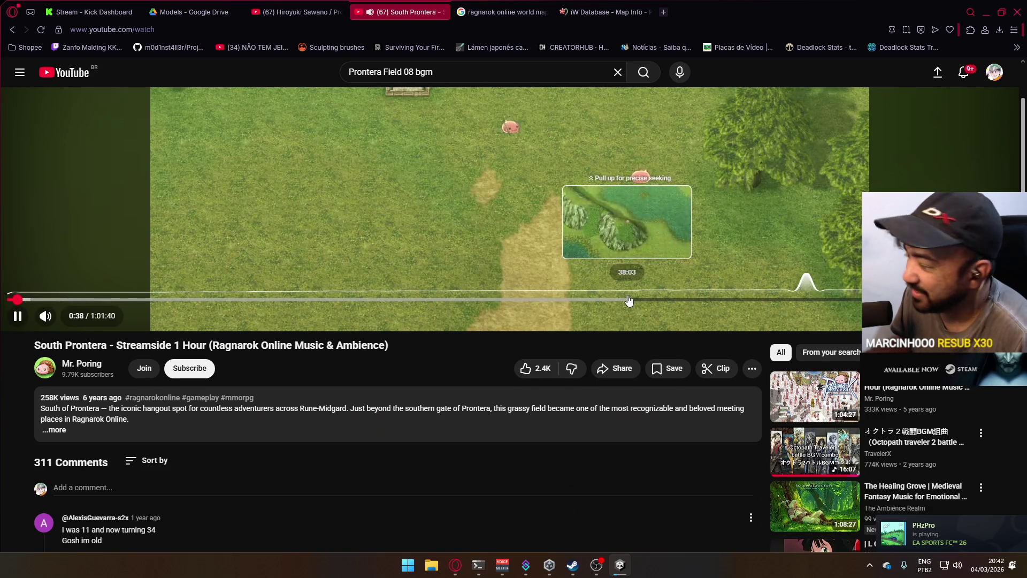
Open the YouTube home page in a new tab from the logo's link menu.
{"action": "scroll", "coordinate": [632, 300], "scroll_direction": "down", "scroll_amount": 2}
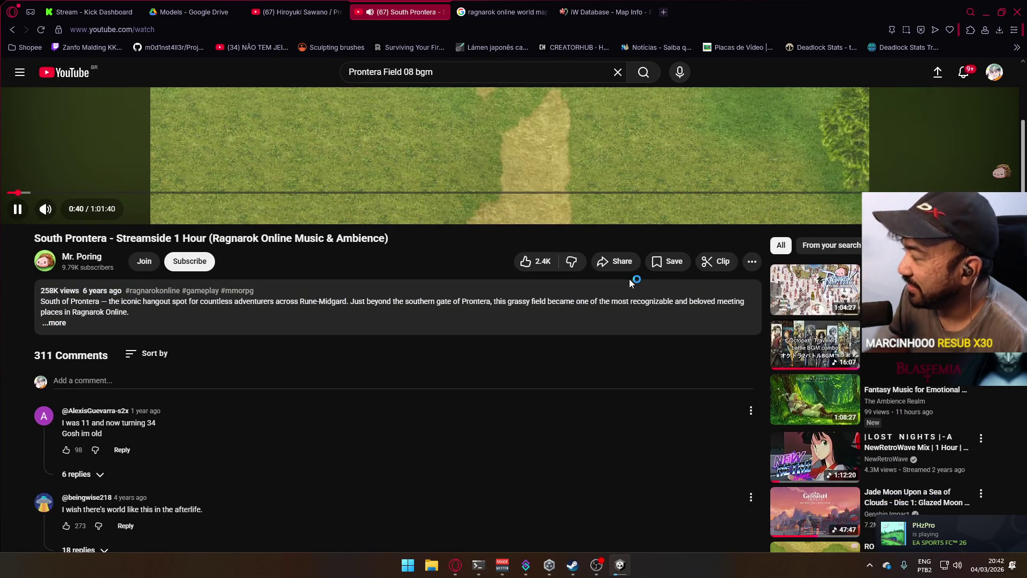
{"action": "scroll", "coordinate": [631, 282], "scroll_direction": "up", "scroll_amount": 5}
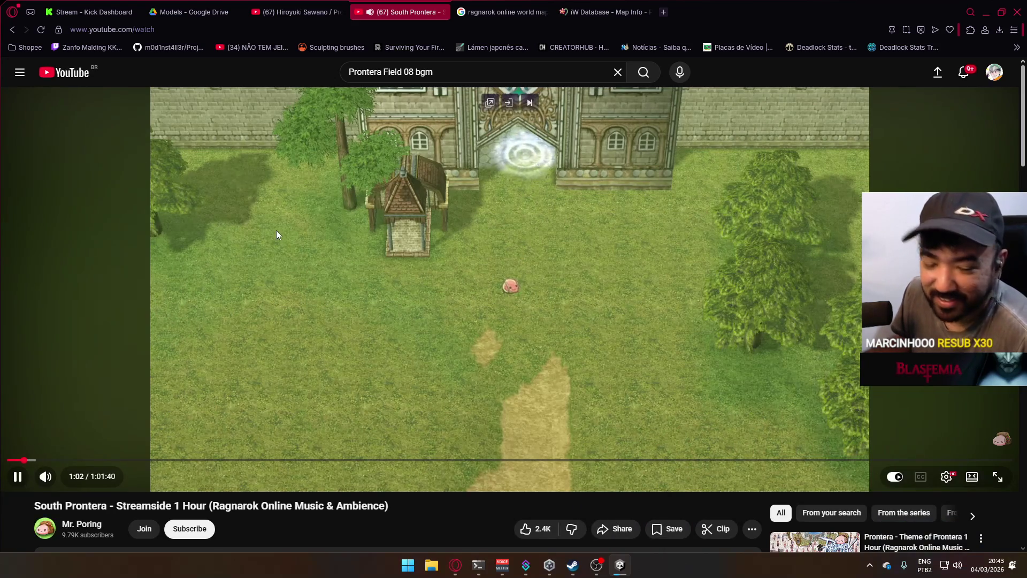
{"action": "right_click", "coordinate": [80, 80]}
{"action": "left_click", "coordinate": [125, 94]}
{"action": "left_click", "coordinate": [505, 2]}
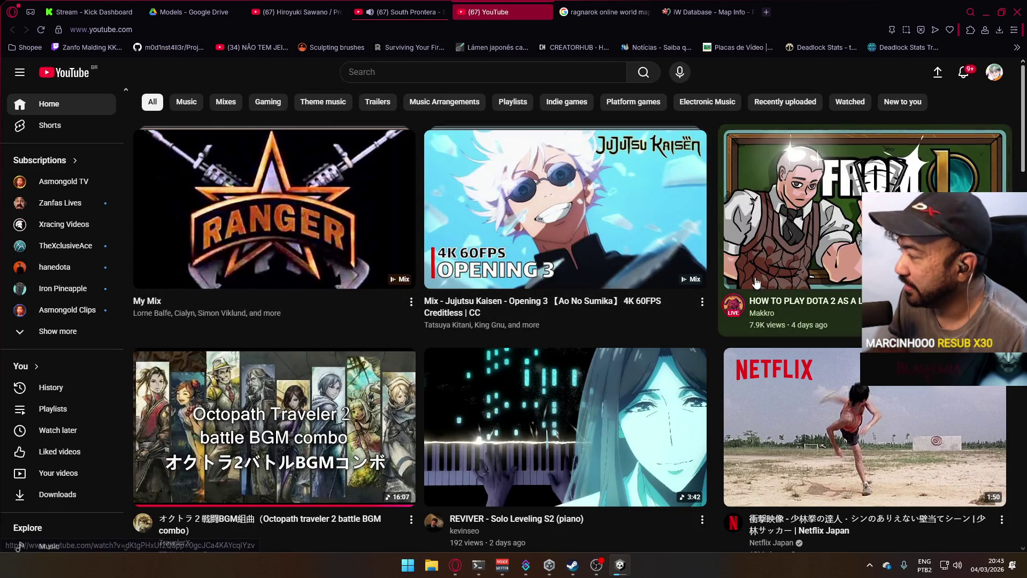
Scroll far down the YouTube home feed past the music mixes, then switch to the Unity Editor.
{"action": "mouse_move", "coordinate": [642, 218]}
{"action": "scroll", "coordinate": [641, 218], "scroll_direction": "down", "scroll_amount": 1}
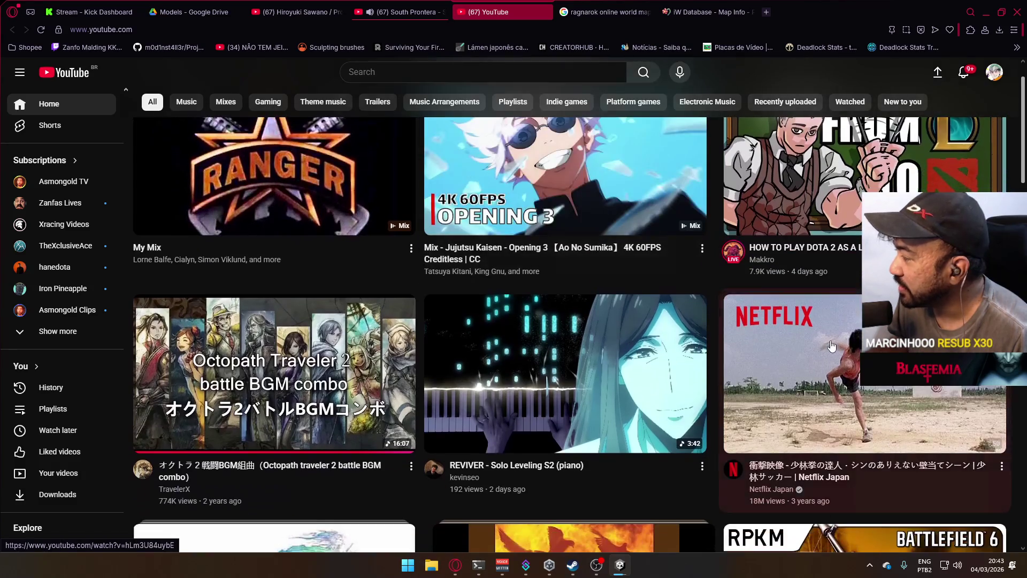
{"action": "mouse_move", "coordinate": [832, 347]}
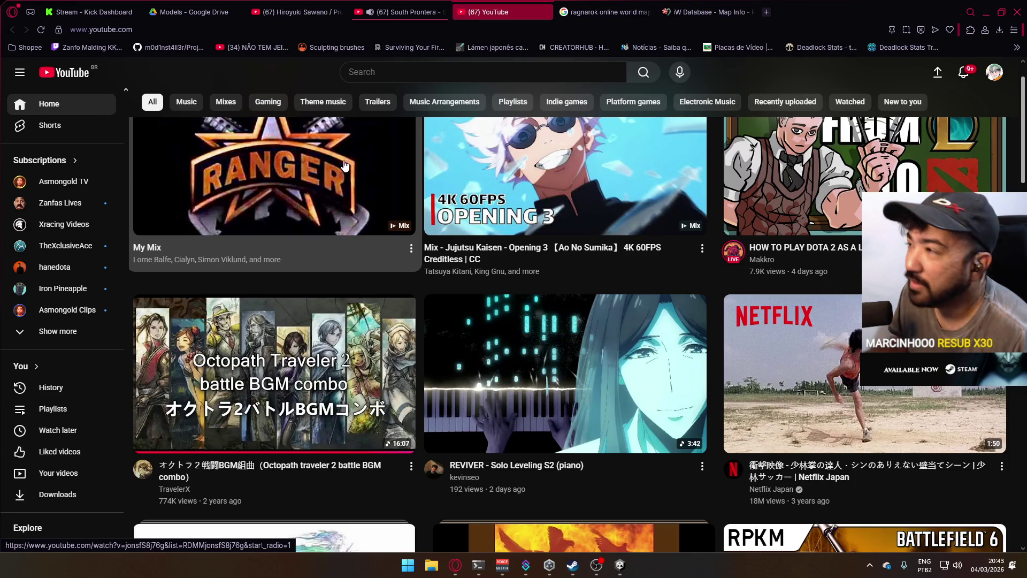
{"action": "scroll", "coordinate": [465, 223], "scroll_direction": "down", "scroll_amount": 4}
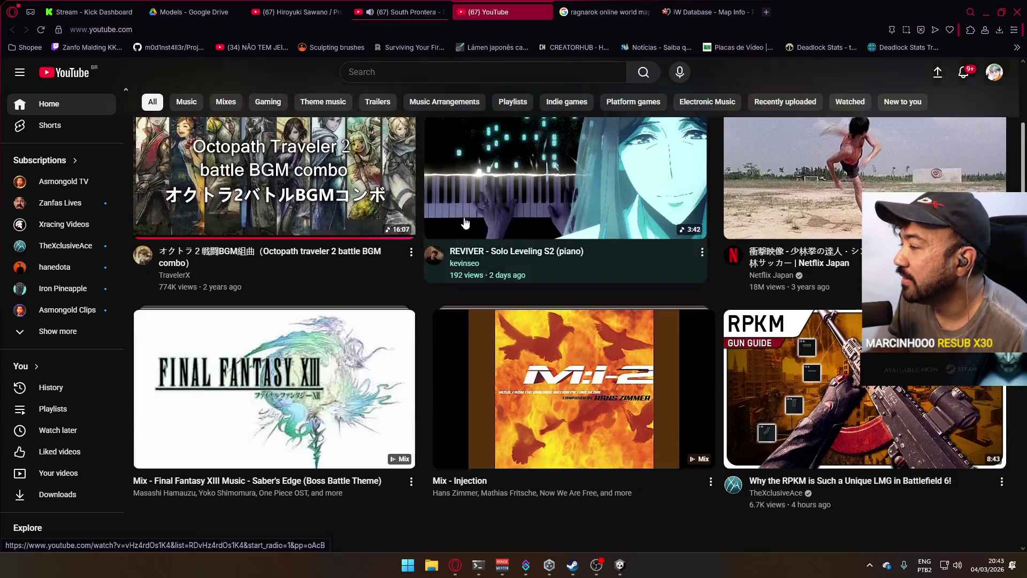
{"action": "scroll", "coordinate": [465, 224], "scroll_direction": "down", "scroll_amount": 5}
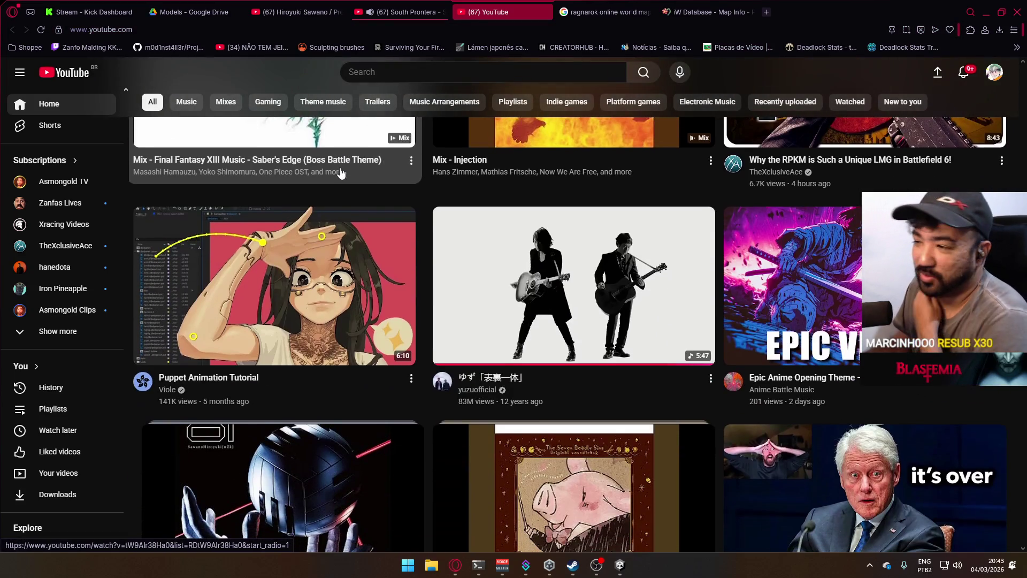
{"action": "scroll", "coordinate": [336, 177], "scroll_direction": "down", "scroll_amount": 14}
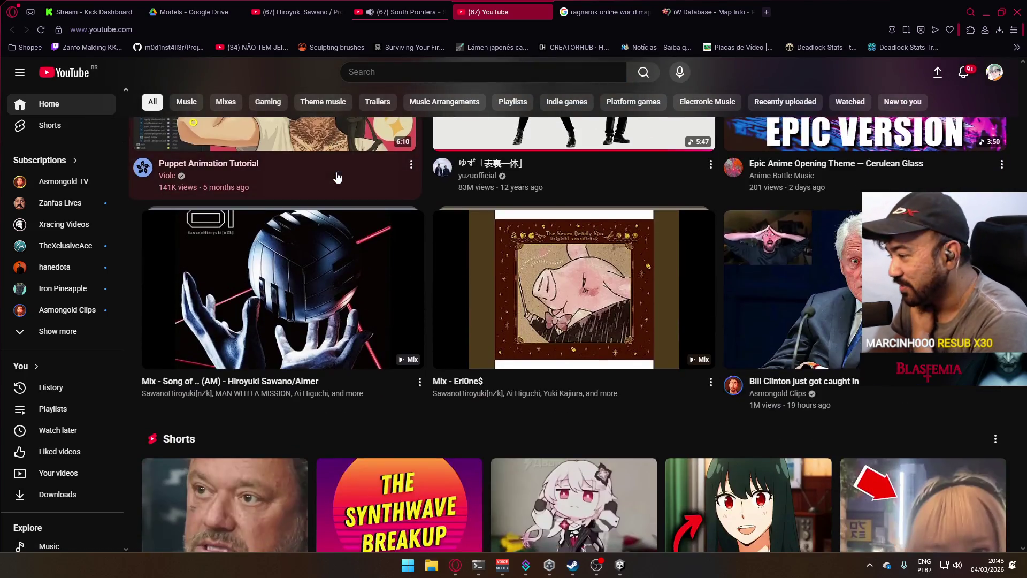
{"action": "scroll", "coordinate": [331, 175], "scroll_direction": "down", "scroll_amount": 5}
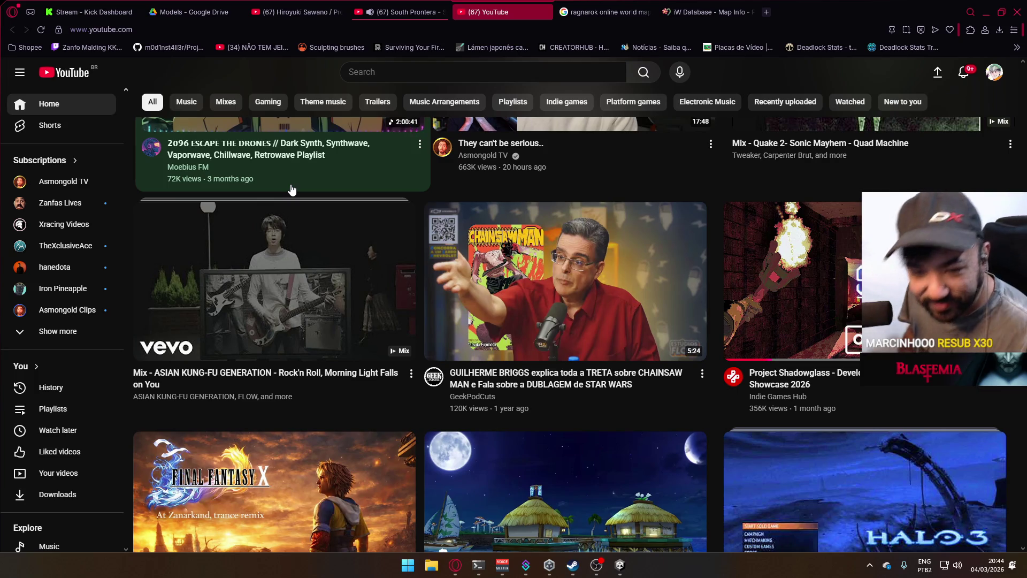
{"action": "scroll", "coordinate": [274, 184], "scroll_direction": "down", "scroll_amount": 4}
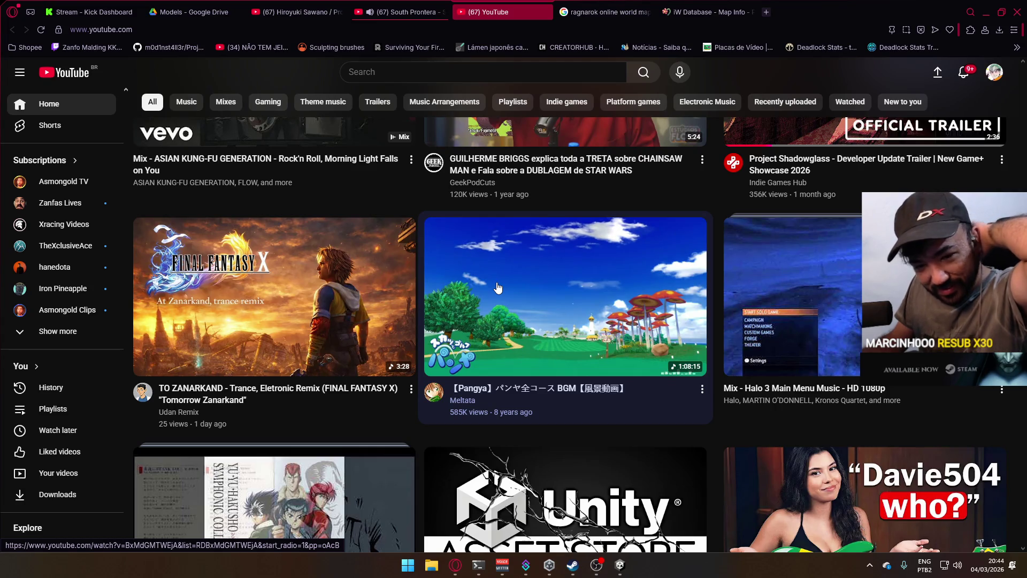
{"action": "scroll", "coordinate": [496, 287], "scroll_direction": "down", "scroll_amount": 2}
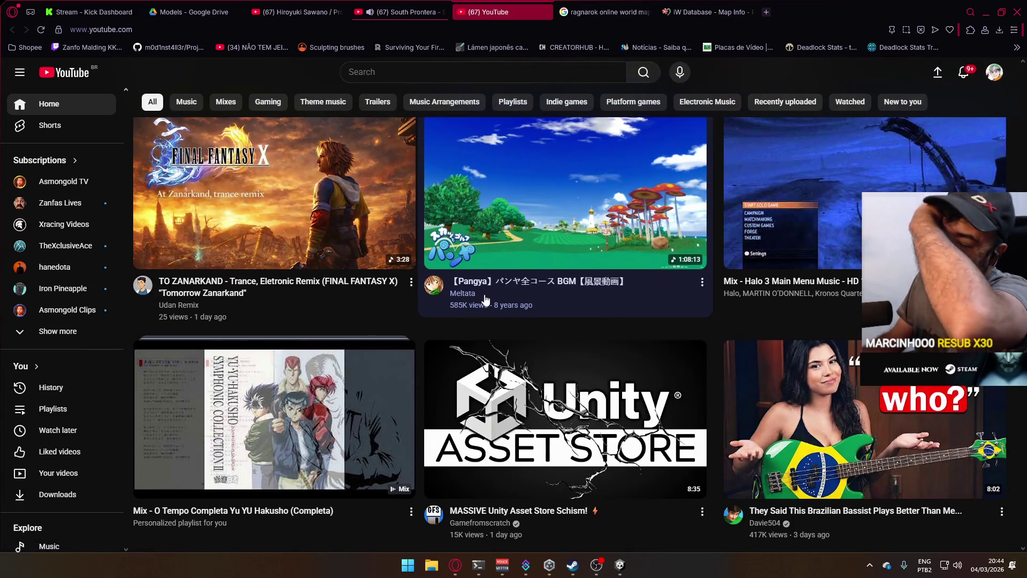
{"action": "scroll", "coordinate": [485, 297], "scroll_direction": "down", "scroll_amount": 8}
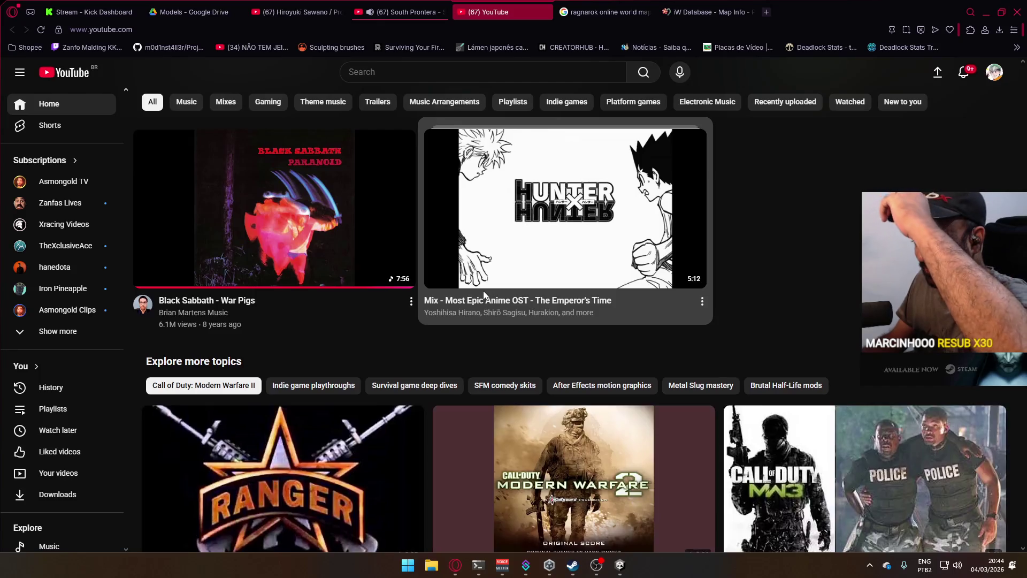
{"action": "scroll", "coordinate": [483, 293], "scroll_direction": "down", "scroll_amount": 4}
{"action": "scroll", "coordinate": [471, 343], "scroll_direction": "down", "scroll_amount": 2}
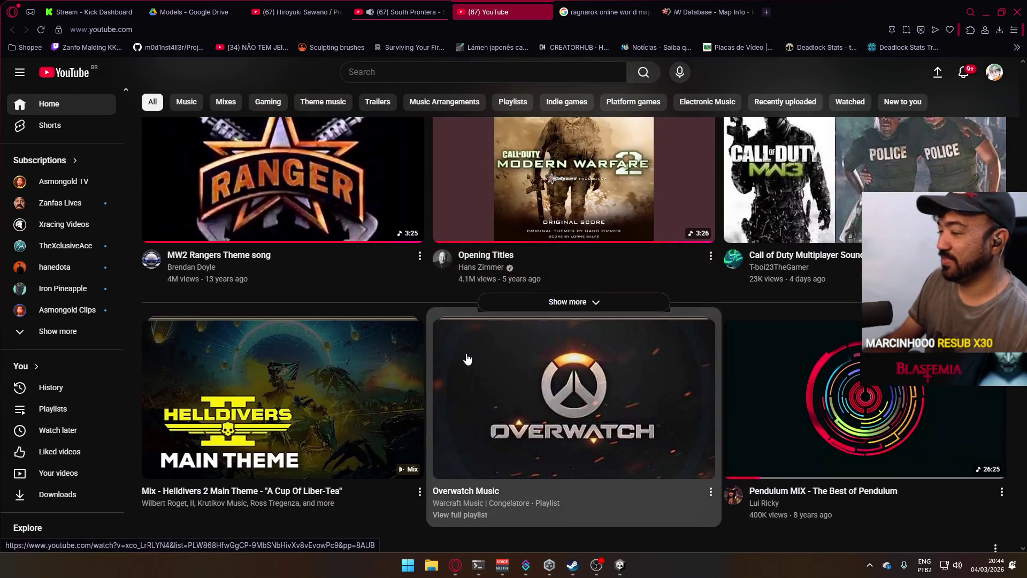
{"action": "scroll", "coordinate": [467, 359], "scroll_direction": "down", "scroll_amount": 5}
{"action": "key", "text": "alt+Tab"}
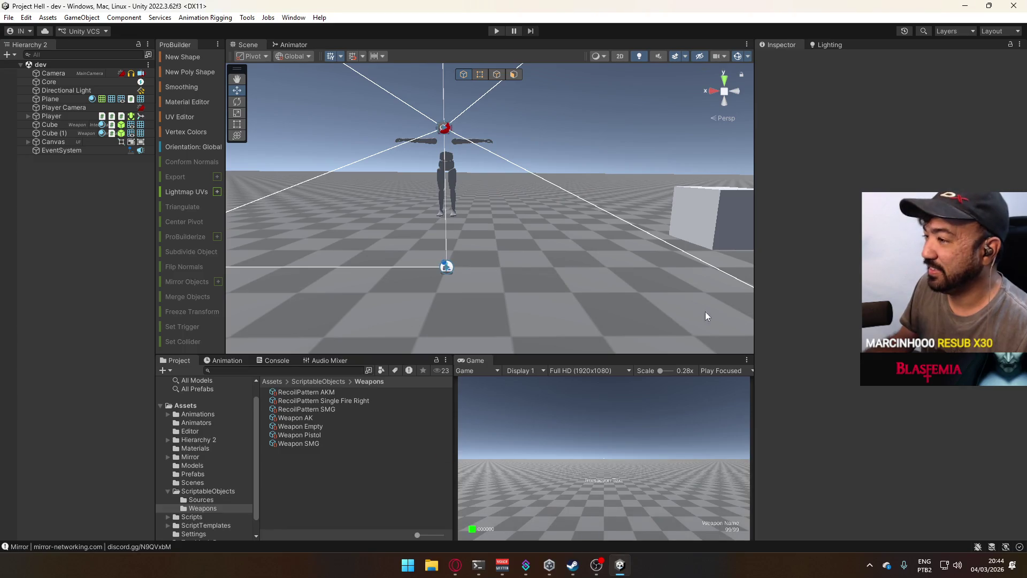
Start Play mode with the Game view maximized and fire the pistol three times.
{"action": "left_click", "coordinate": [495, 31]}
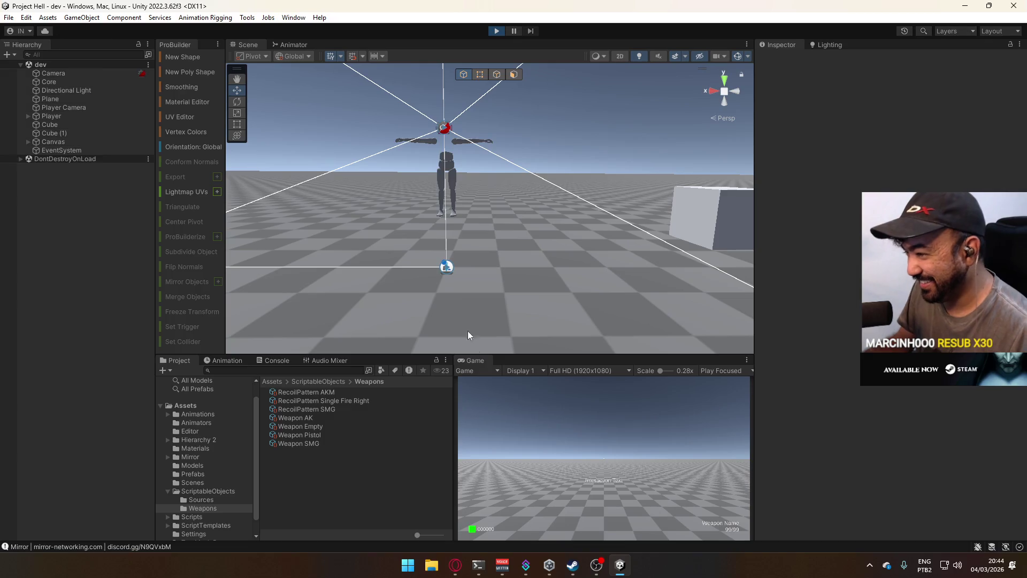
{"action": "right_click", "coordinate": [483, 358]}
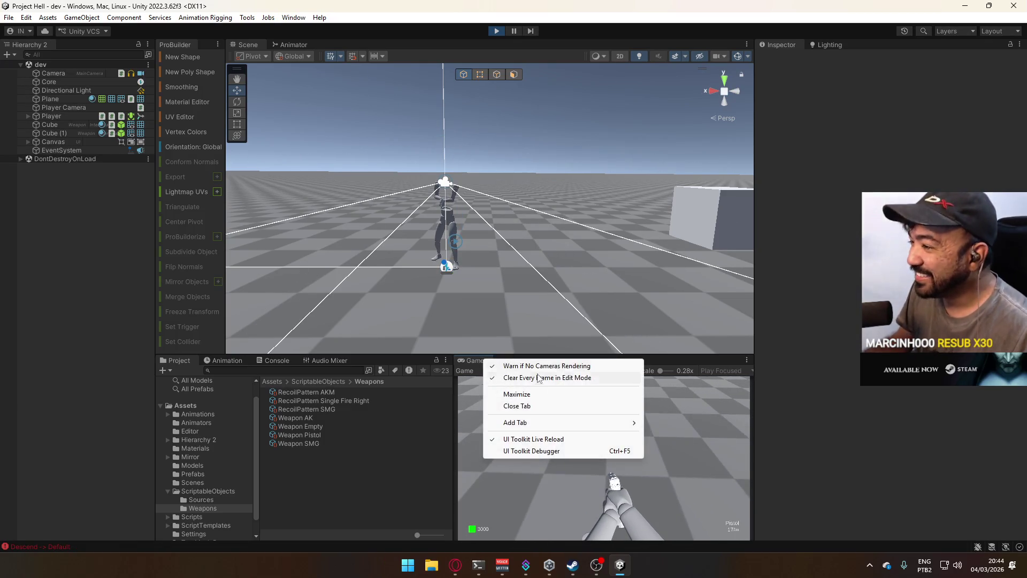
{"action": "left_click", "coordinate": [547, 390]}
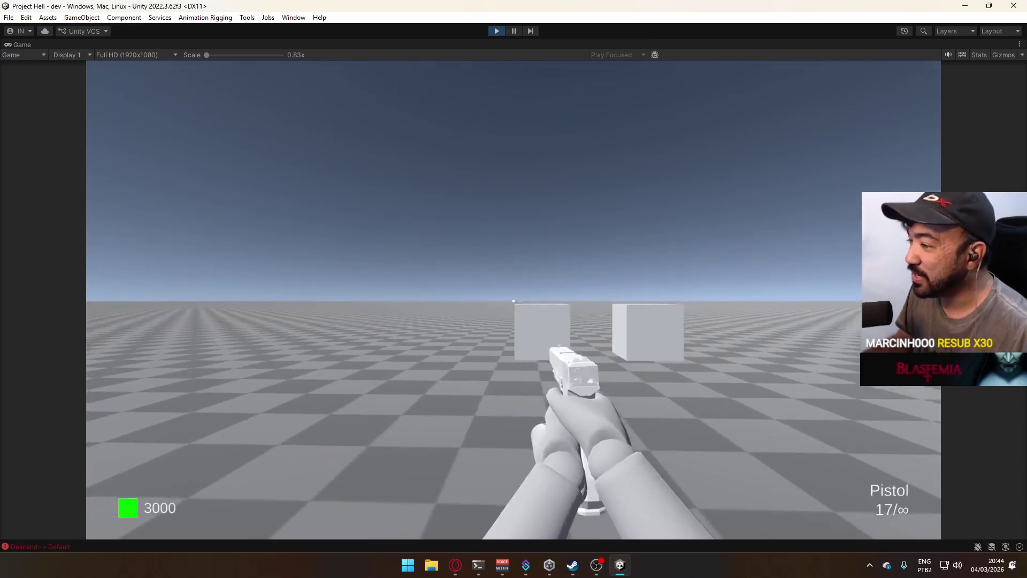
{"action": "key", "text": "super"}
{"action": "left_click", "coordinate": [537, 234]}
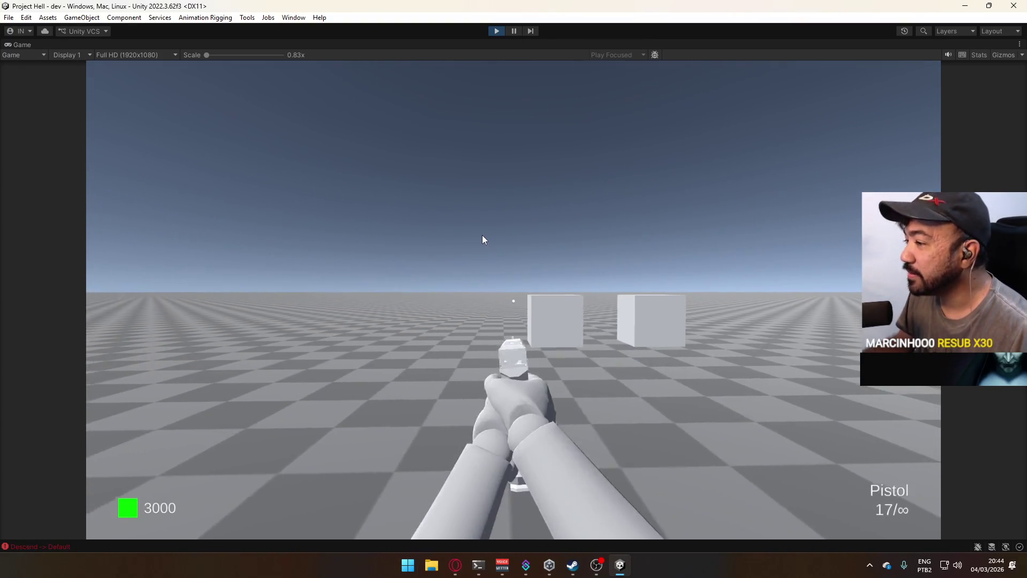
{"action": "left_click", "coordinate": [483, 239]}
{"action": "left_click", "coordinate": [483, 238]}
{"action": "left_click", "coordinate": [483, 250]}
Buy the SMG at the boxes, then fire, turn, sprint and reload it.
{"action": "key", "text": "w"}
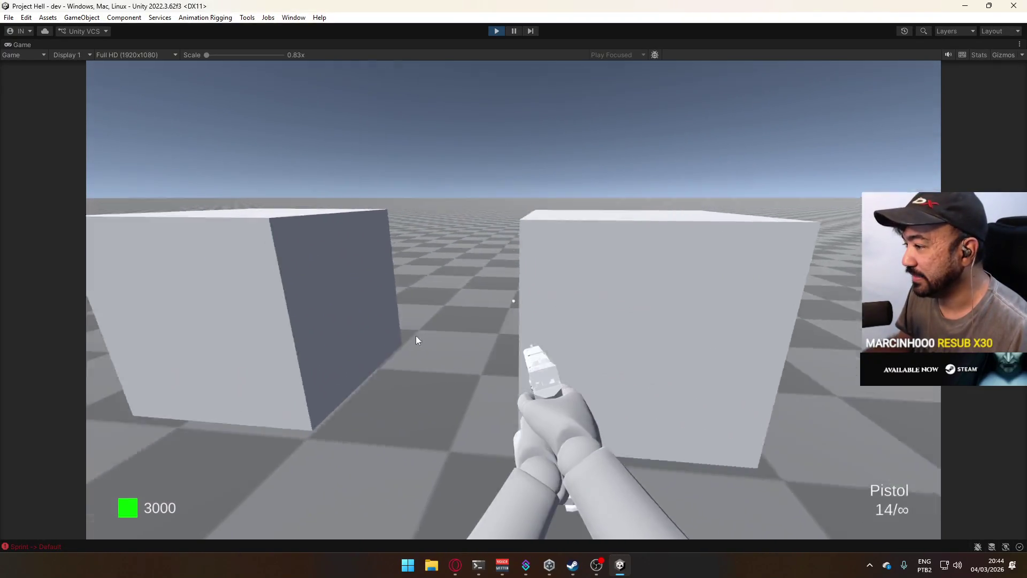
{"action": "key", "text": "e"}
{"action": "key", "text": "s"}
{"action": "mouse_move", "coordinate": [642, 259]}
{"action": "left_mouse_down"}
{"action": "mouse_move", "coordinate": [544, 229]}
{"action": "mouse_move", "coordinate": [529, 236]}
{"action": "mouse_move", "coordinate": [540, 237]}
{"action": "left_mouse_up"}
{"action": "mouse_move", "coordinate": [686, 251]}
{"action": "left_mouse_down"}
{"action": "mouse_move", "coordinate": [644, 252]}
{"action": "mouse_move", "coordinate": [576, 277]}
{"action": "left_mouse_up"}
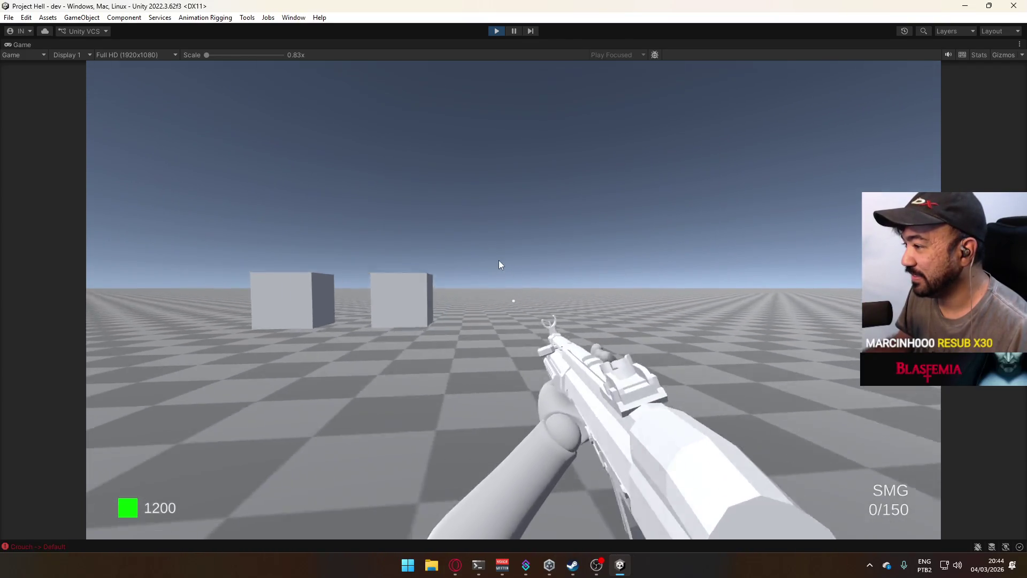
{"action": "key", "text": "r"}
{"action": "mouse_move", "coordinate": [477, 304]}
{"action": "left_mouse_down"}
{"action": "mouse_move", "coordinate": [433, 262]}
{"action": "mouse_move", "coordinate": [369, 259]}
{"action": "left_mouse_up"}
{"action": "key", "text": "shift"}
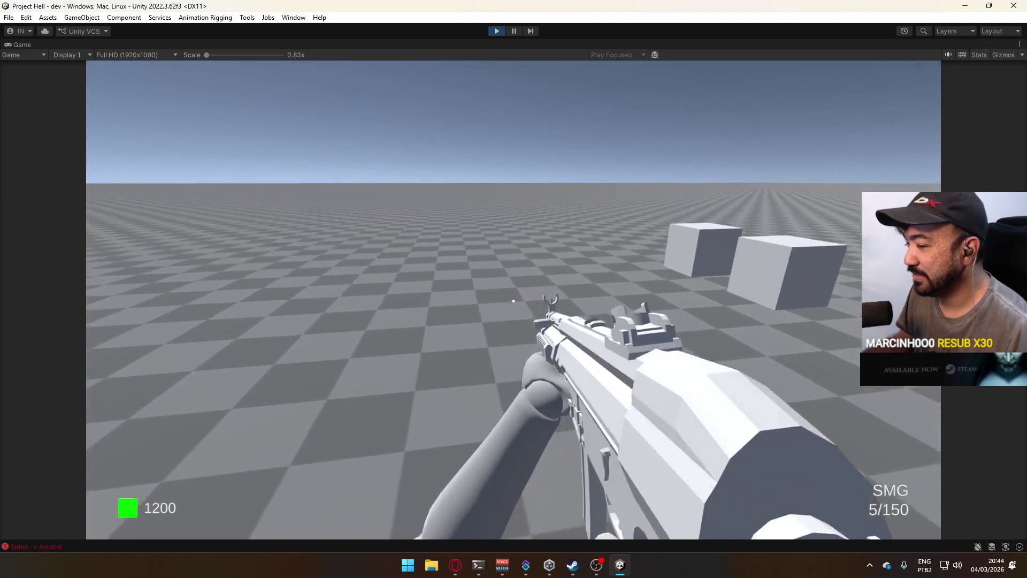
{"action": "key", "text": "Escape"}
{"action": "key", "text": "r"}
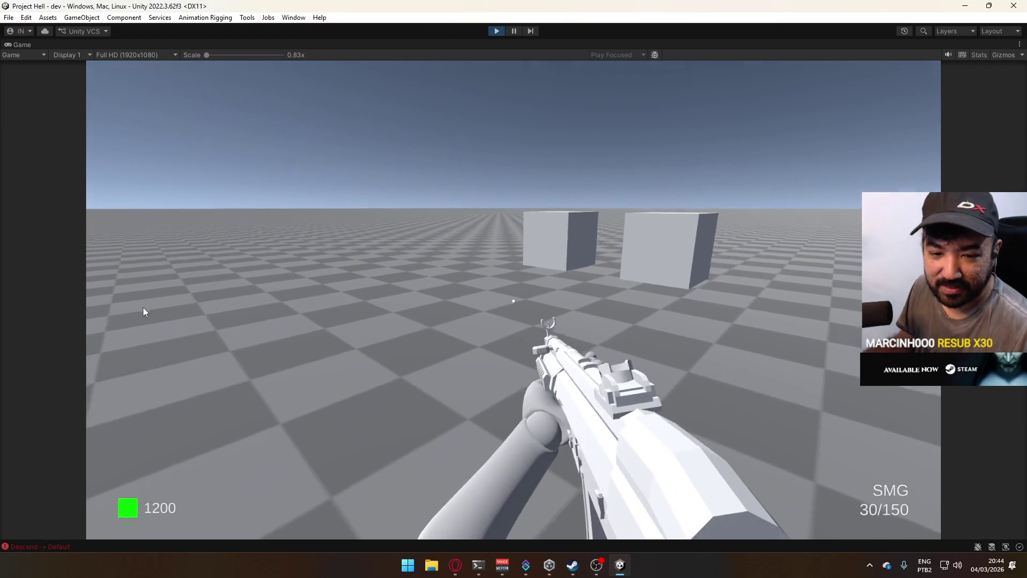
{"action": "left_click", "coordinate": [143, 310]}
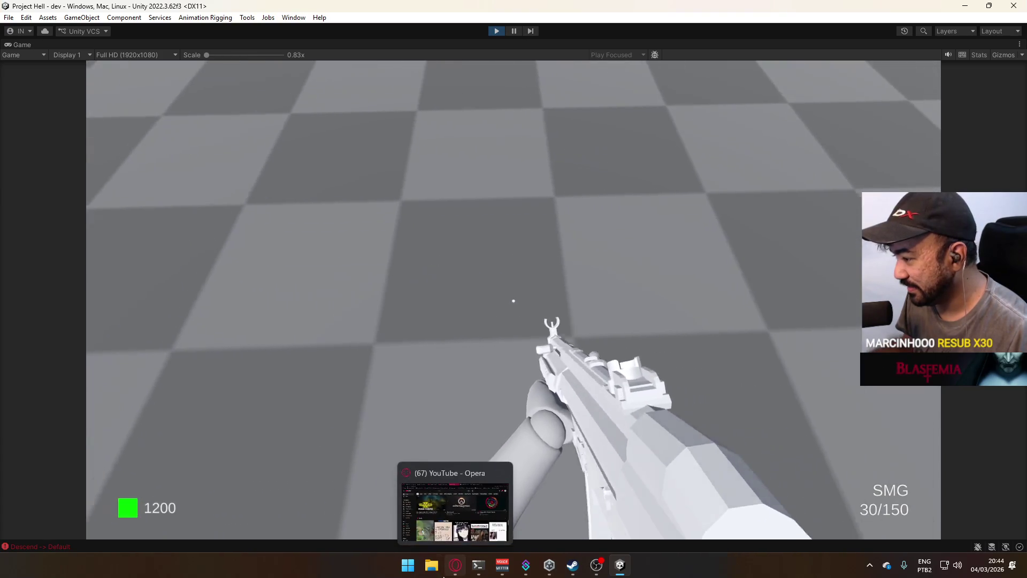
{"action": "key", "text": "Escape"}
Switch to the AK, fire it while turning, and reload to 30/250.
{"action": "key", "text": "w"}
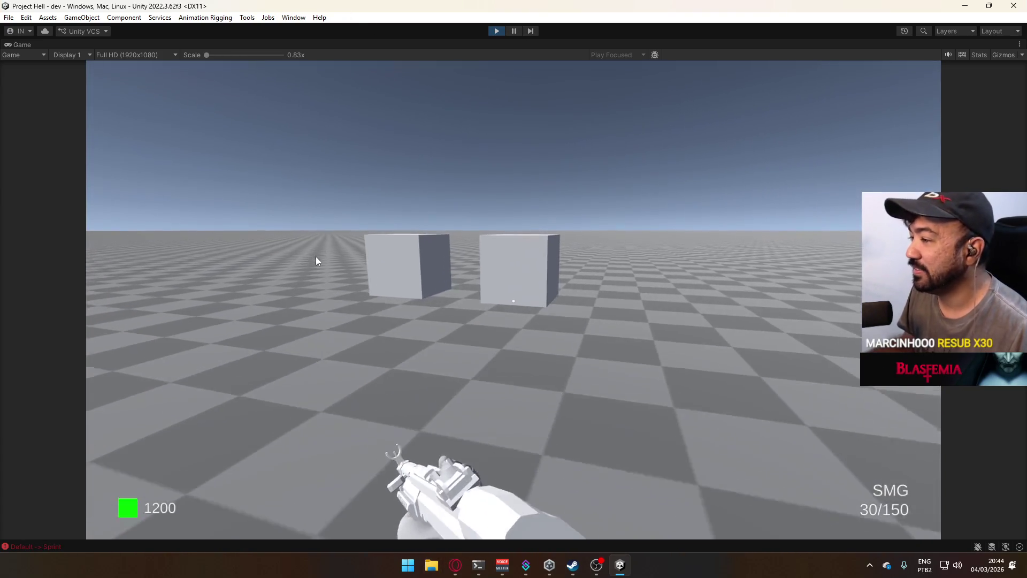
{"action": "key", "text": "3"}
{"action": "mouse_move", "coordinate": [872, 187]}
{"action": "left_mouse_down"}
{"action": "mouse_move", "coordinate": [578, 227]}
{"action": "mouse_move", "coordinate": [476, 191]}
{"action": "mouse_move", "coordinate": [464, 208]}
{"action": "left_mouse_up"}
{"action": "mouse_move", "coordinate": [808, 235]}
{"action": "left_mouse_down"}
{"action": "mouse_move", "coordinate": [836, 216]}
{"action": "mouse_move", "coordinate": [823, 217]}
{"action": "left_mouse_up"}
{"action": "key", "text": "r"}
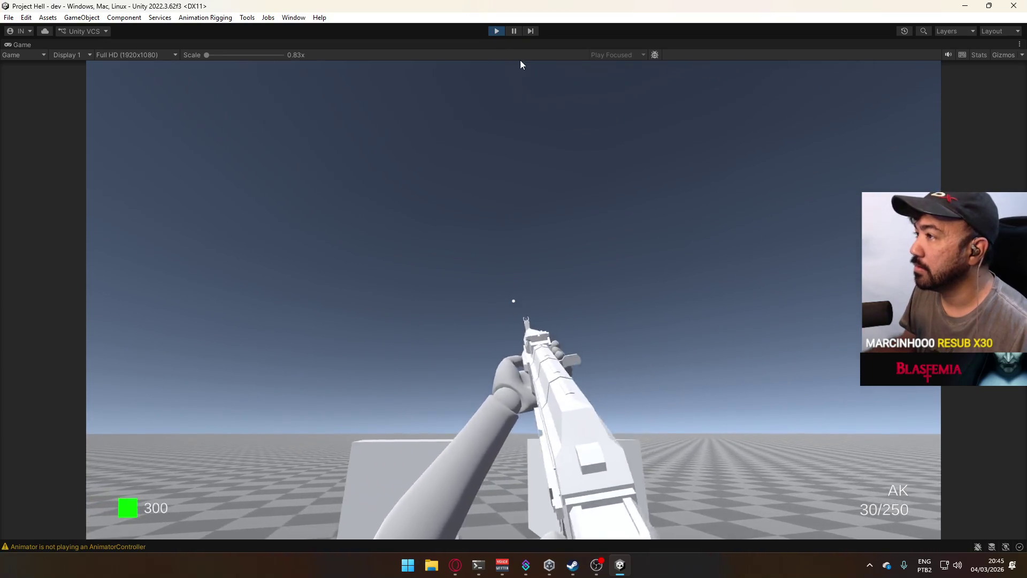
{"action": "right_click", "coordinate": [522, 40]}
Restore the Game view, sprint toward the cubes, and maximize the Game view again.
{"action": "left_click", "coordinate": [535, 75]}
{"action": "key", "text": "shift+w"}
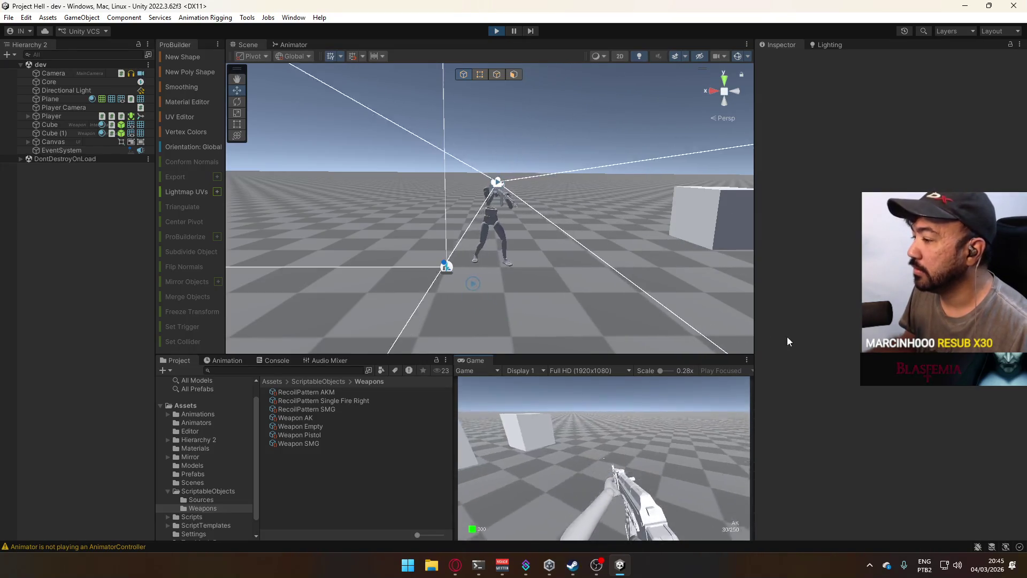
{"action": "key", "text": "w"}
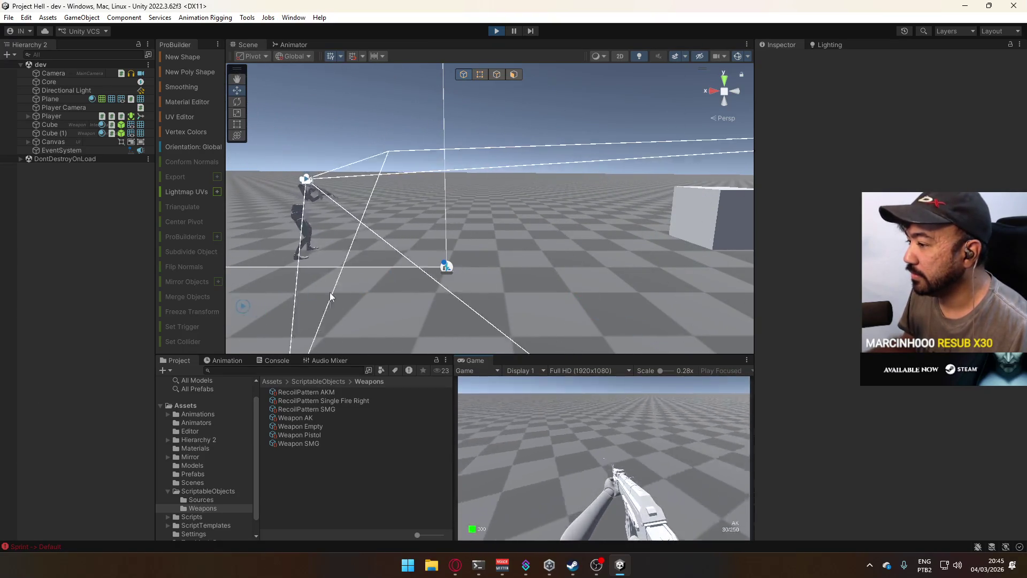
{"action": "right_click", "coordinate": [487, 362]}
{"action": "left_click", "coordinate": [493, 397]}
{"action": "key", "text": "shift+w"}
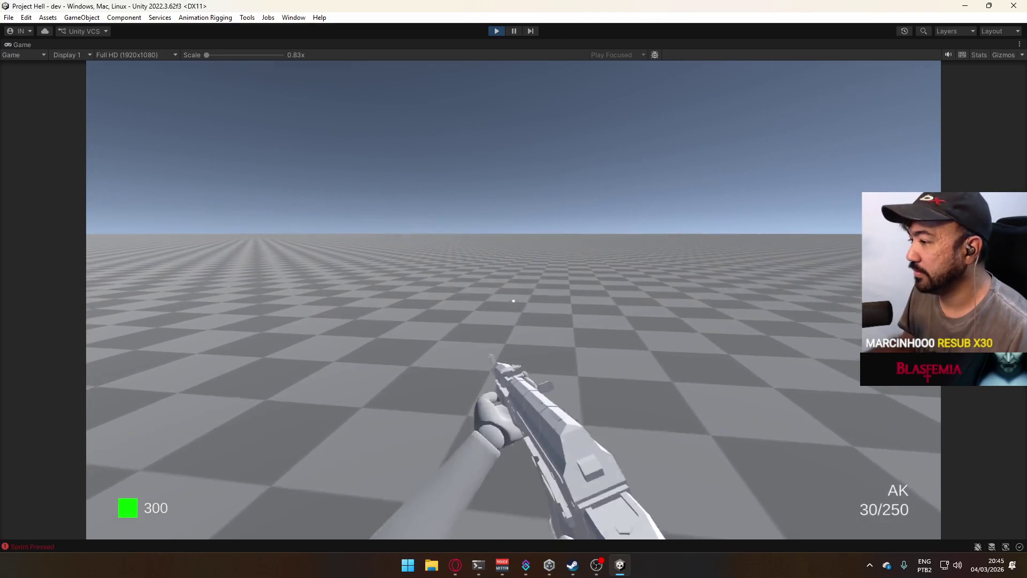
Switch to the pistol, fly up over the two boxes and back down, then stop Play mode.
{"action": "key", "text": "2"}
{"action": "key", "text": "w"}
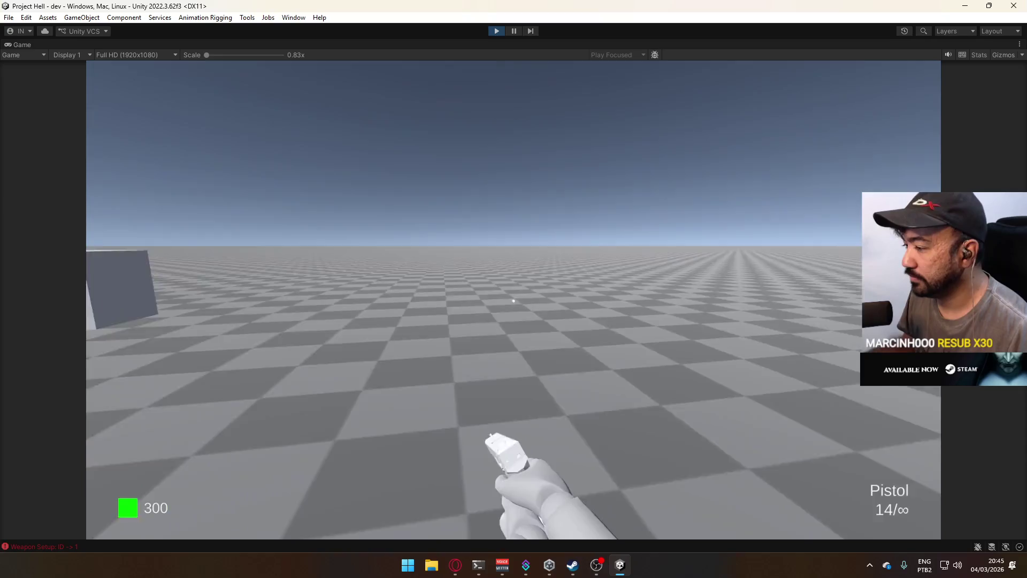
{"action": "key", "text": "w"}
{"action": "key", "text": "shift"}
{"action": "key", "text": "s"}
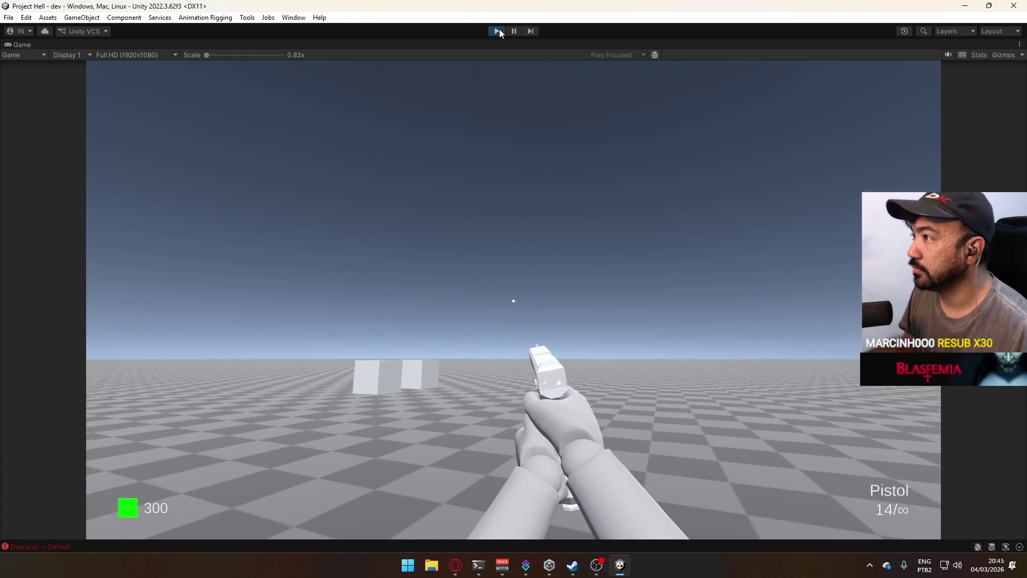
{"action": "left_click", "coordinate": [498, 30]}
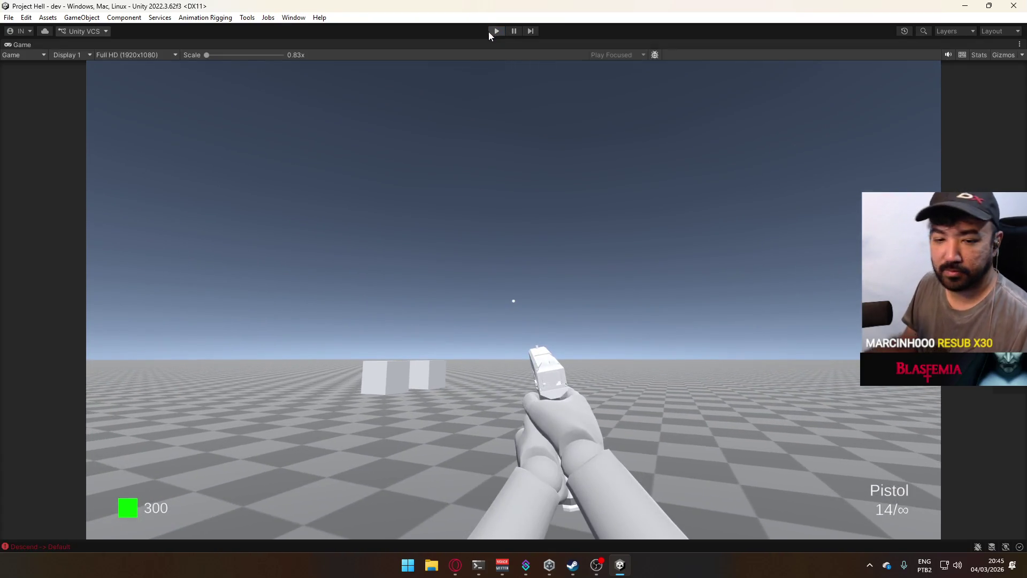
{"action": "left_click", "coordinate": [455, 566]}
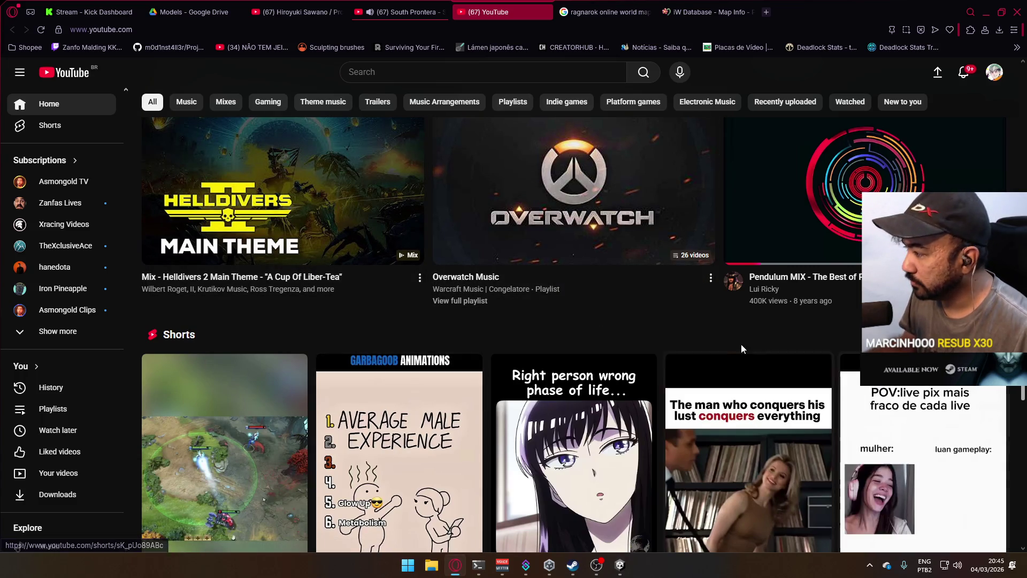
{"action": "scroll", "coordinate": [321, 241], "scroll_direction": "down", "scroll_amount": 4}
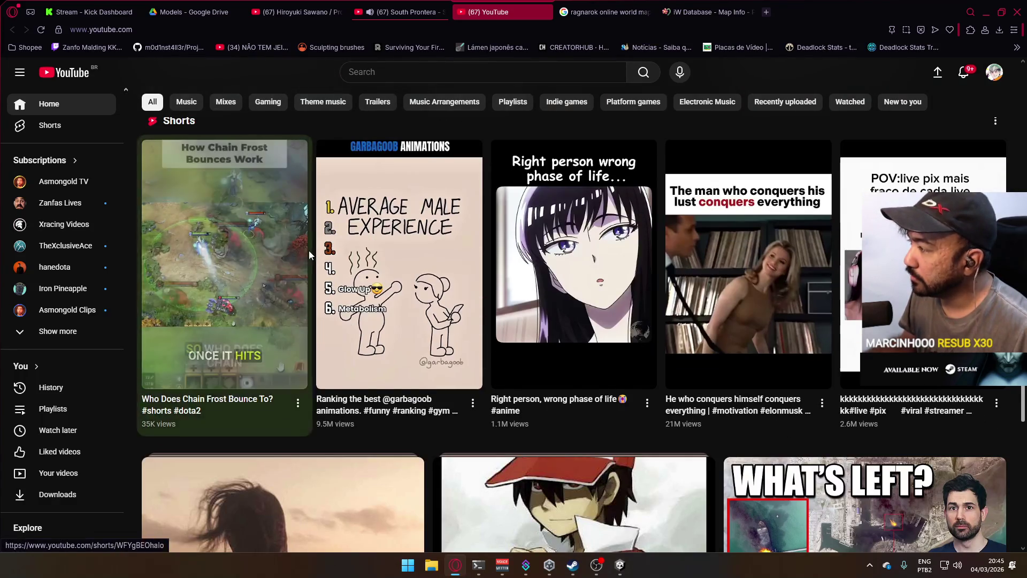
{"action": "scroll", "coordinate": [299, 247], "scroll_direction": "down", "scroll_amount": 3}
{"action": "scroll", "coordinate": [256, 230], "scroll_direction": "down", "scroll_amount": 3}
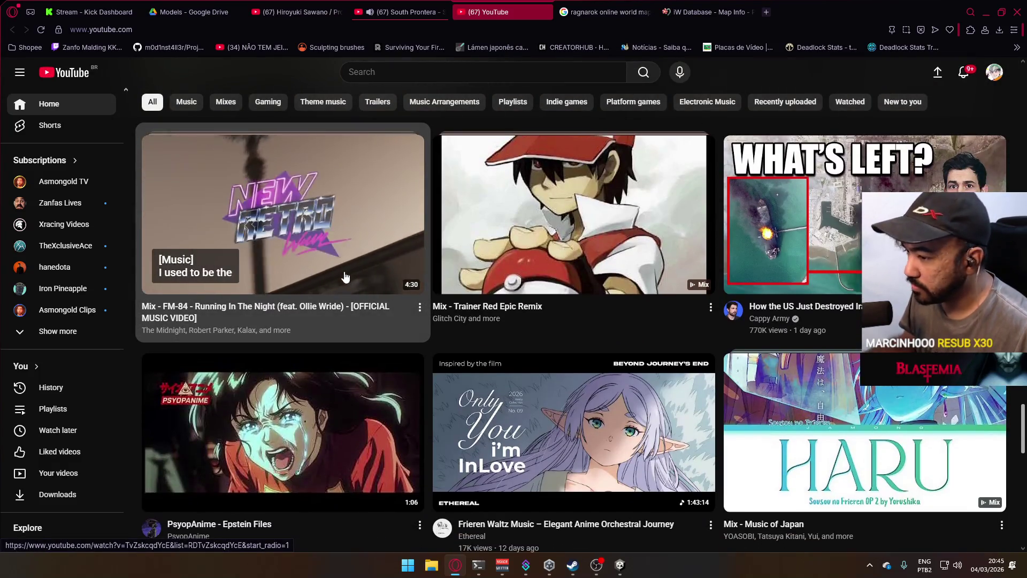
{"action": "scroll", "coordinate": [343, 277], "scroll_direction": "down", "scroll_amount": 8}
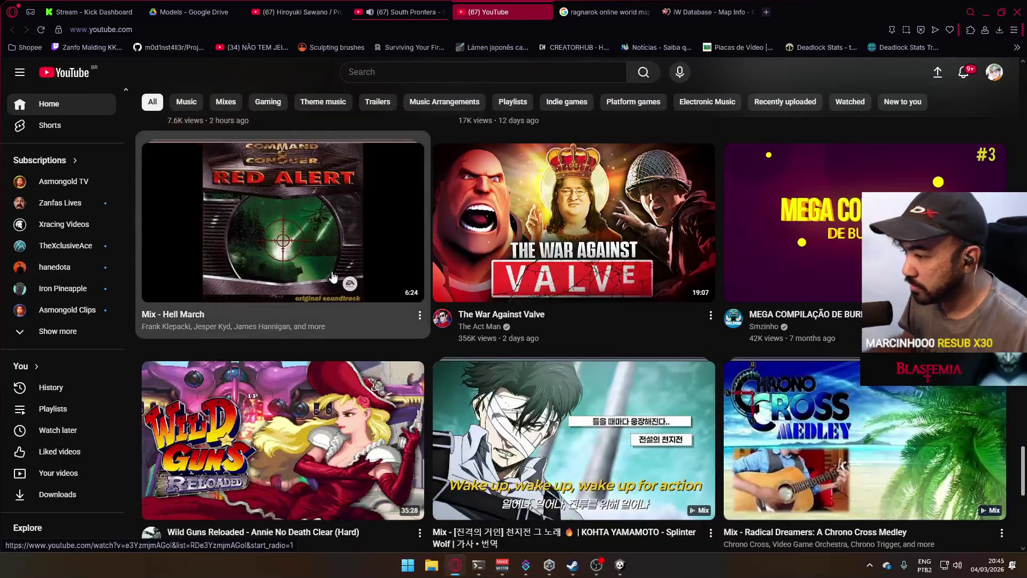
{"action": "scroll", "coordinate": [336, 275], "scroll_direction": "down", "scroll_amount": 3}
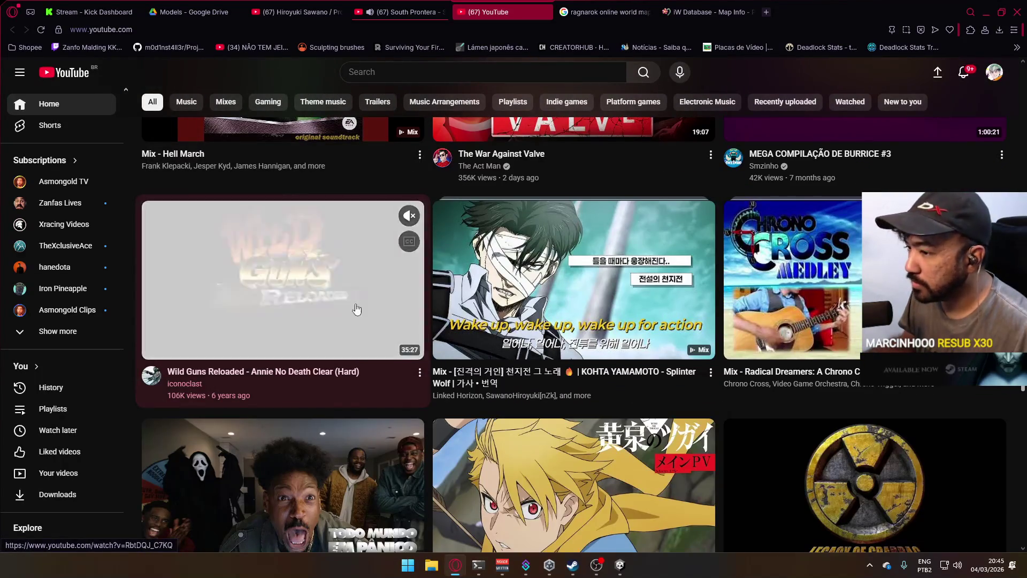
{"action": "scroll", "coordinate": [364, 310], "scroll_direction": "down", "scroll_amount": 3}
{"action": "scroll", "coordinate": [342, 306], "scroll_direction": "up", "scroll_amount": 4}
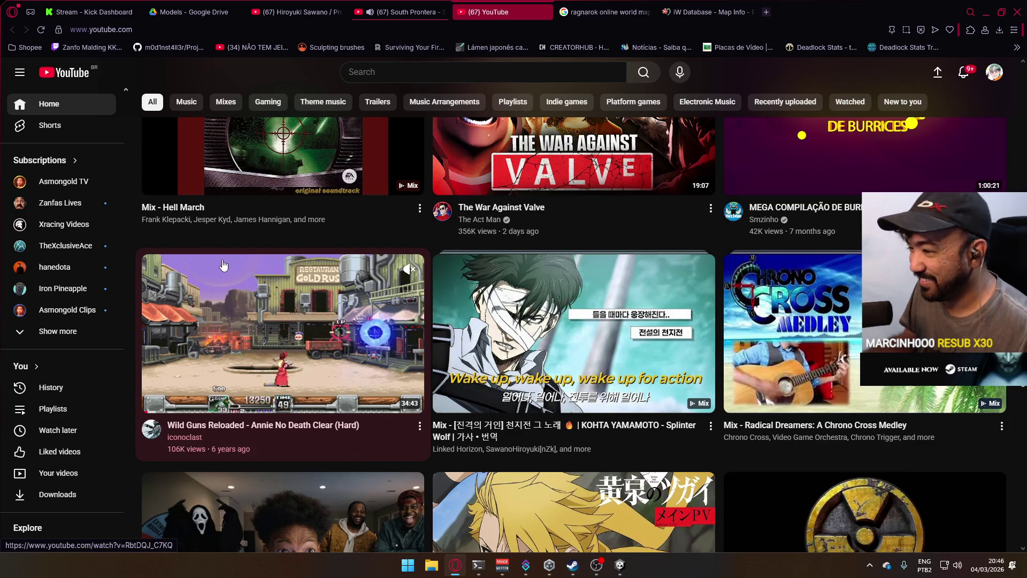
{"action": "scroll", "coordinate": [529, 320], "scroll_direction": "down", "scroll_amount": 1}
{"action": "scroll", "coordinate": [529, 321], "scroll_direction": "down", "scroll_amount": 4}
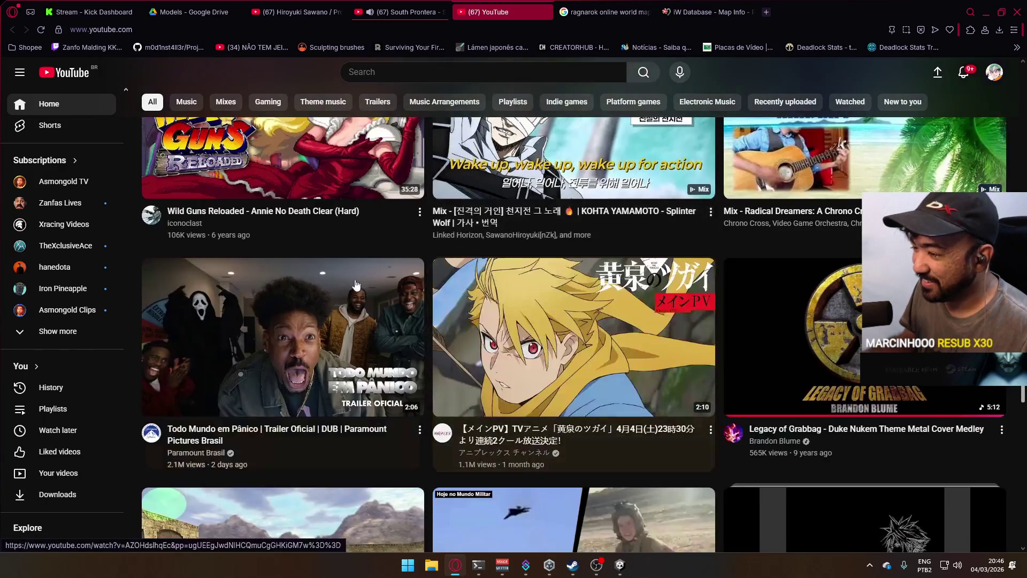
{"action": "scroll", "coordinate": [315, 249], "scroll_direction": "down", "scroll_amount": 3}
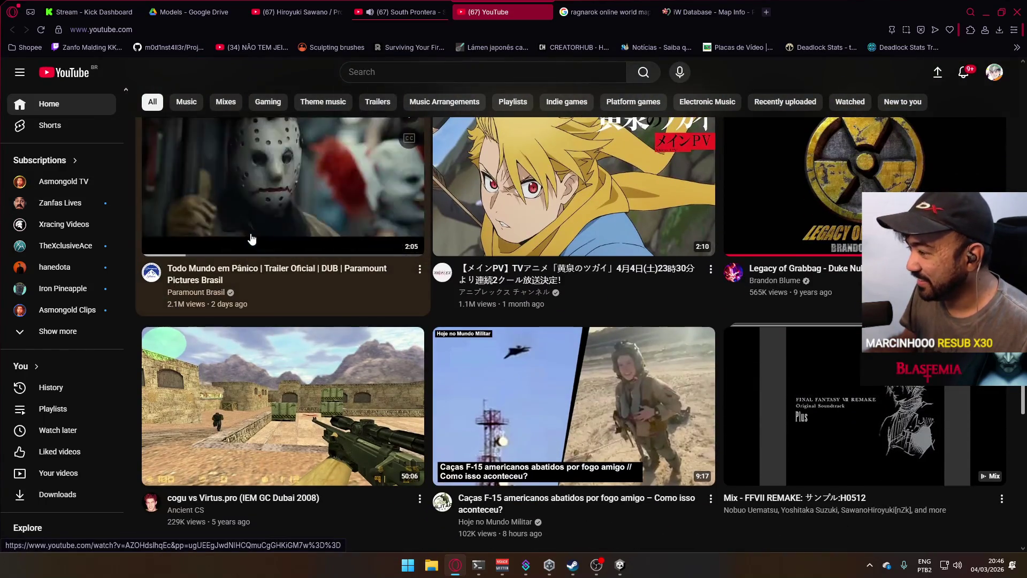
{"action": "scroll", "coordinate": [251, 239], "scroll_direction": "down", "scroll_amount": 4}
{"action": "scroll", "coordinate": [252, 239], "scroll_direction": "down", "scroll_amount": 6}
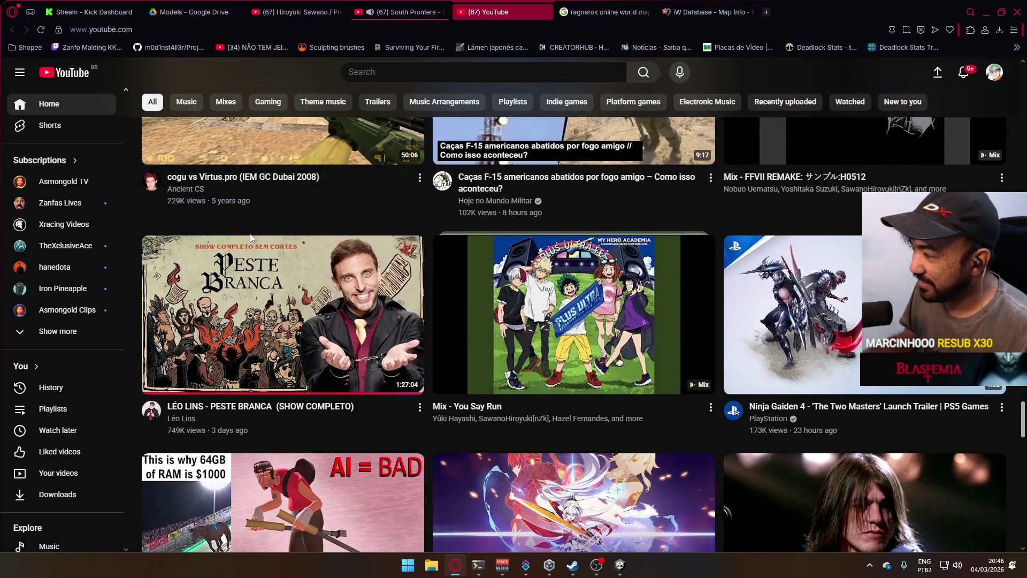
{"action": "scroll", "coordinate": [250, 239], "scroll_direction": "down", "scroll_amount": 1}
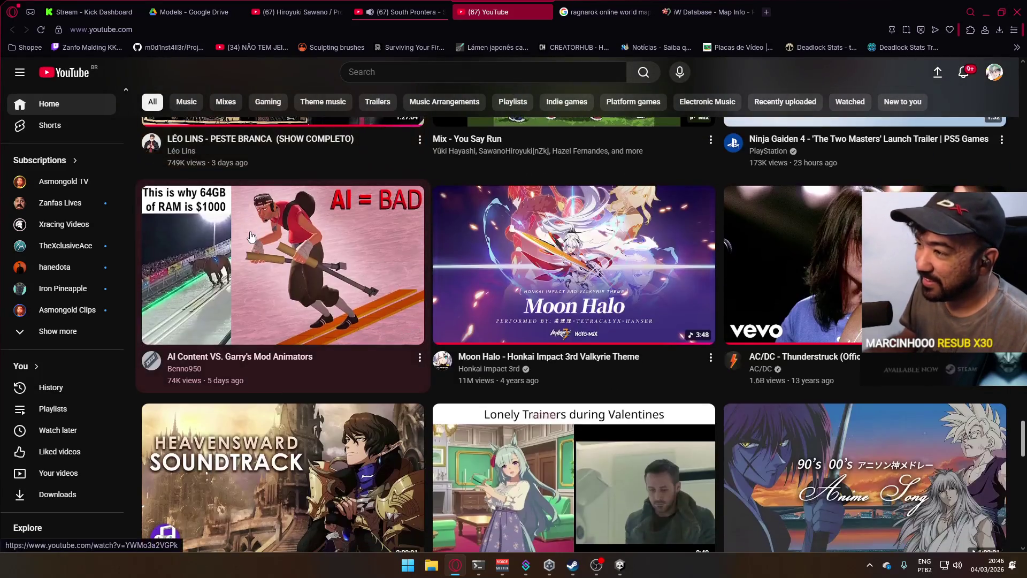
{"action": "scroll", "coordinate": [508, 182], "scroll_direction": "down", "scroll_amount": 4}
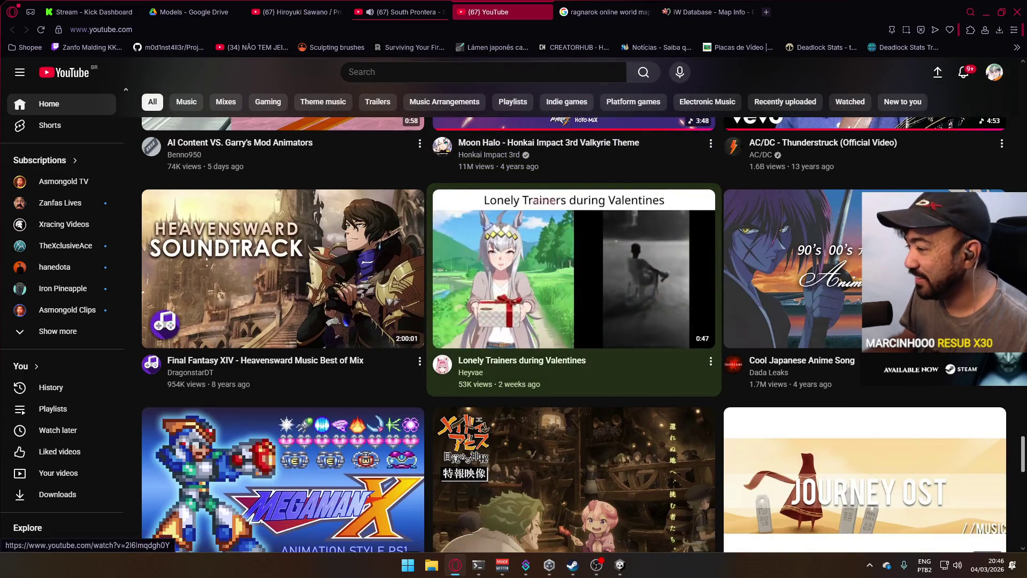
{"action": "scroll", "coordinate": [508, 203], "scroll_direction": "down", "scroll_amount": 3}
{"action": "scroll", "coordinate": [503, 209], "scroll_direction": "down", "scroll_amount": 4}
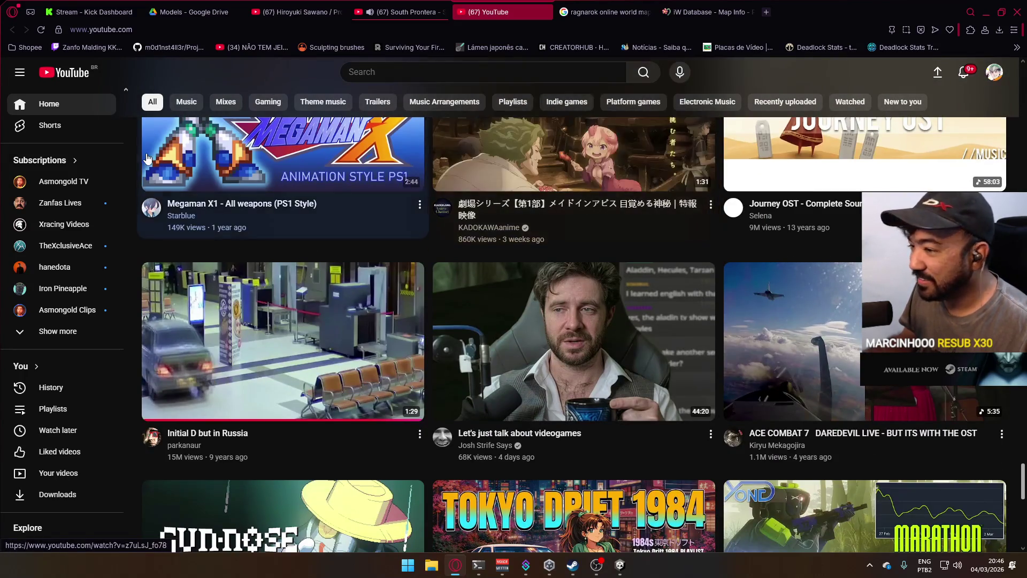
{"action": "scroll", "coordinate": [506, 214], "scroll_direction": "down", "scroll_amount": 4}
{"action": "scroll", "coordinate": [562, 255], "scroll_direction": "down", "scroll_amount": 3}
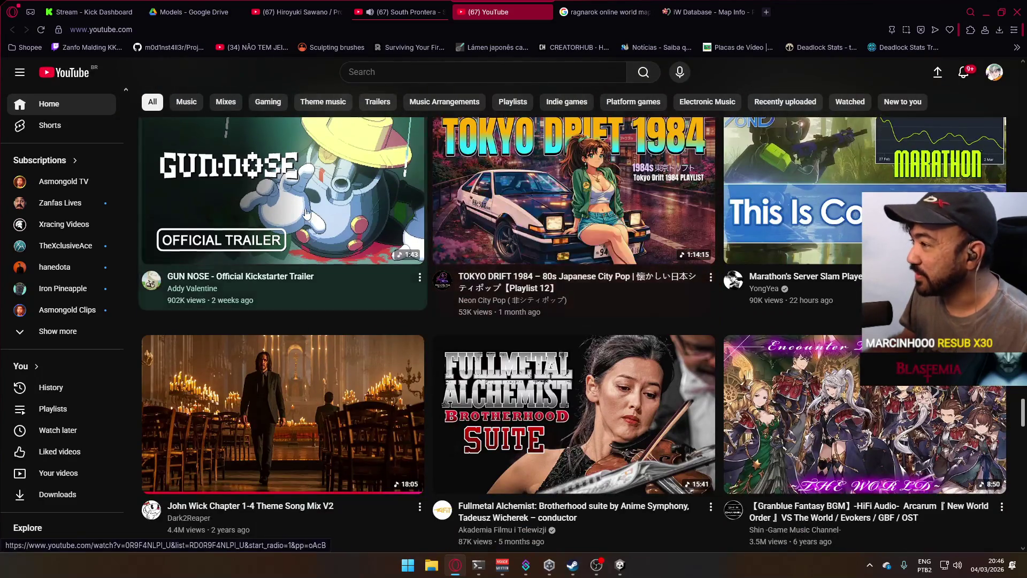
{"action": "scroll", "coordinate": [258, 190], "scroll_direction": "down", "scroll_amount": 4}
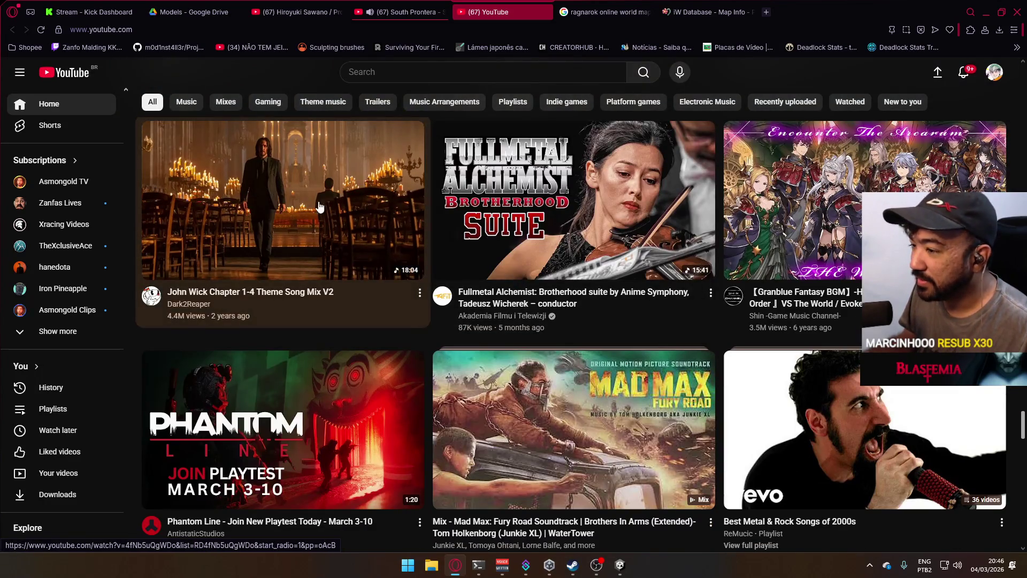
{"action": "scroll", "coordinate": [351, 255], "scroll_direction": "up", "scroll_amount": 4}
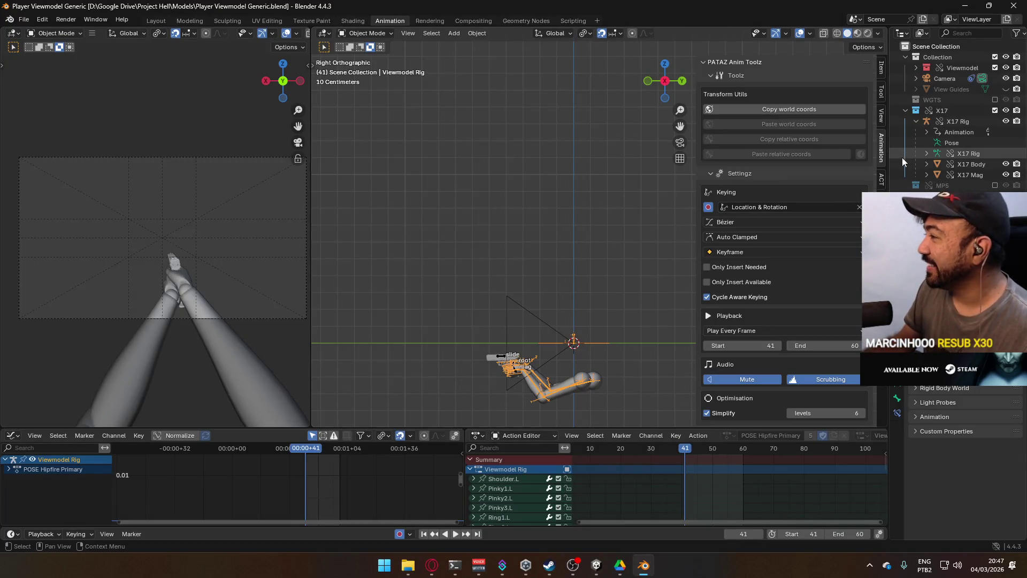
Make the X17 Rig active and hide its CORE Aerial Cycle Sidearm animation layer.
{"action": "left_click", "coordinate": [878, 71]}
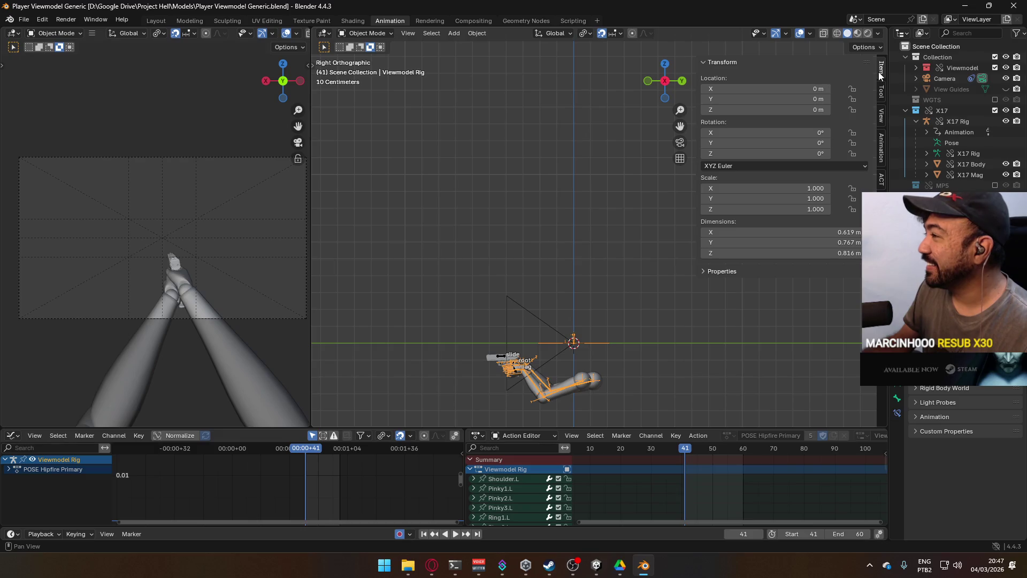
{"action": "left_click", "coordinate": [881, 203]}
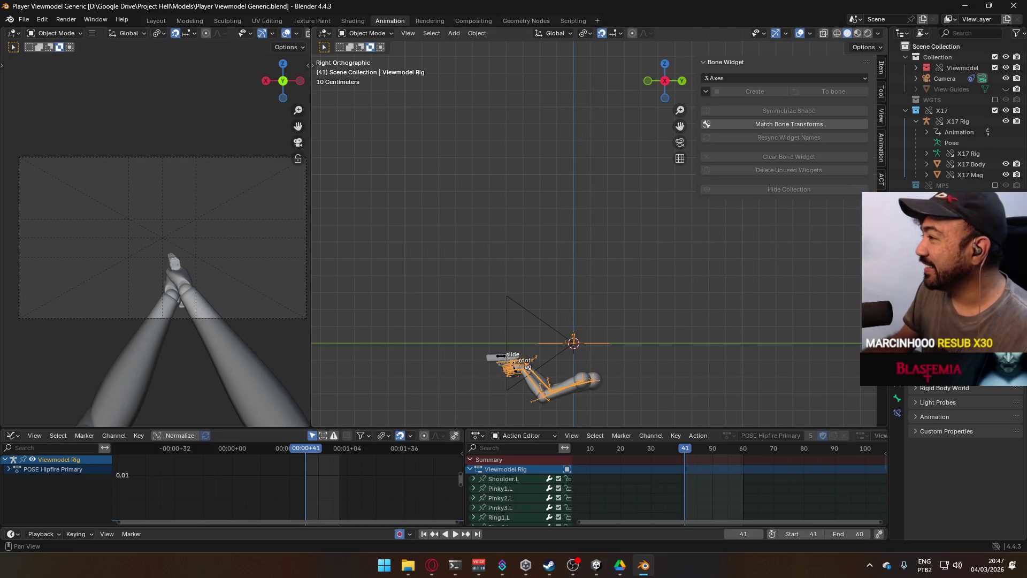
{"action": "left_click", "coordinate": [502, 354]}
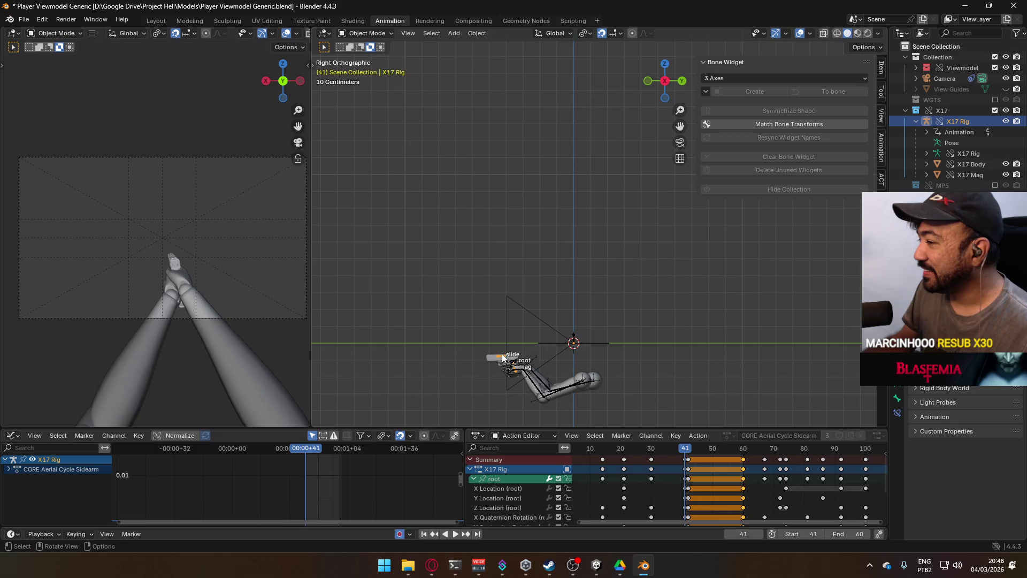
{"action": "mouse_move", "coordinate": [633, 349]}
{"action": "middle_mouse_down", "text": "shift"}
{"action": "mouse_move", "coordinate": [646, 364]}
{"action": "mouse_move", "coordinate": [636, 203]}
{"action": "mouse_move", "coordinate": [547, 261]}
{"action": "middle_mouse_up", "text": "shift"}
{"action": "scroll", "coordinate": [635, 203], "scroll_direction": "up", "scroll_amount": 2}
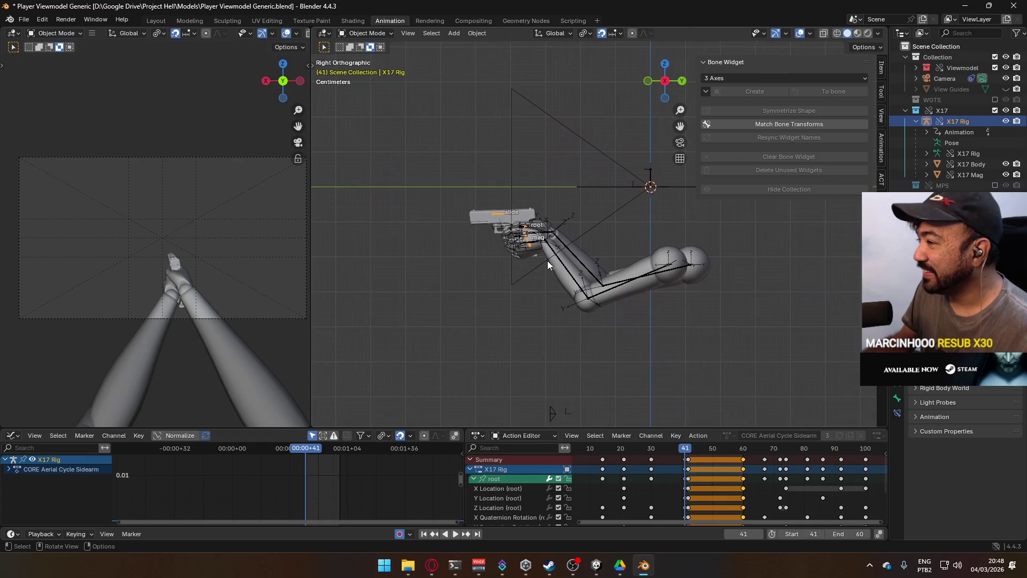
{"action": "left_click", "coordinate": [883, 155]}
{"action": "scroll", "coordinate": [806, 231], "scroll_direction": "down", "scroll_amount": 10}
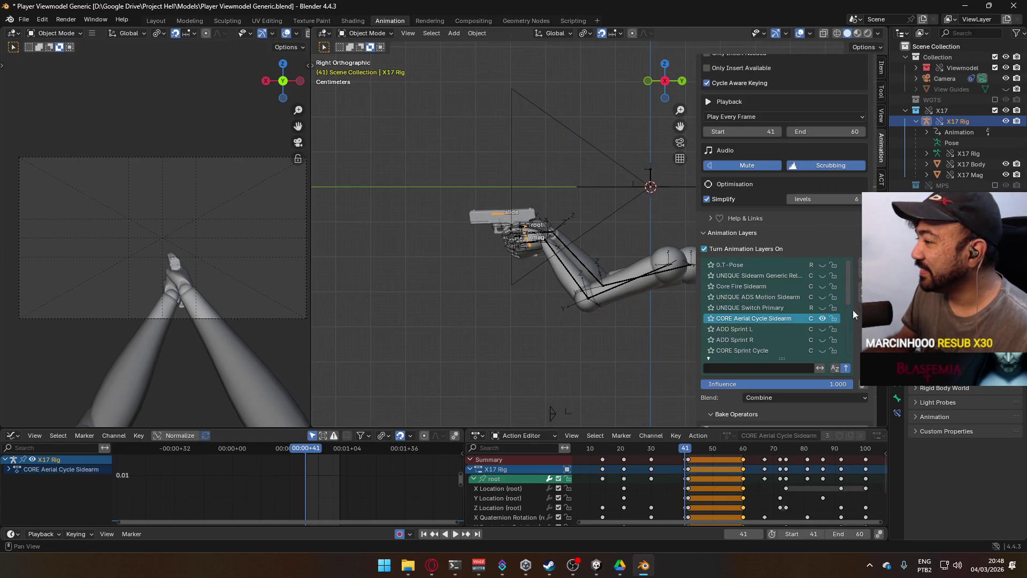
{"action": "left_click", "coordinate": [821, 317]}
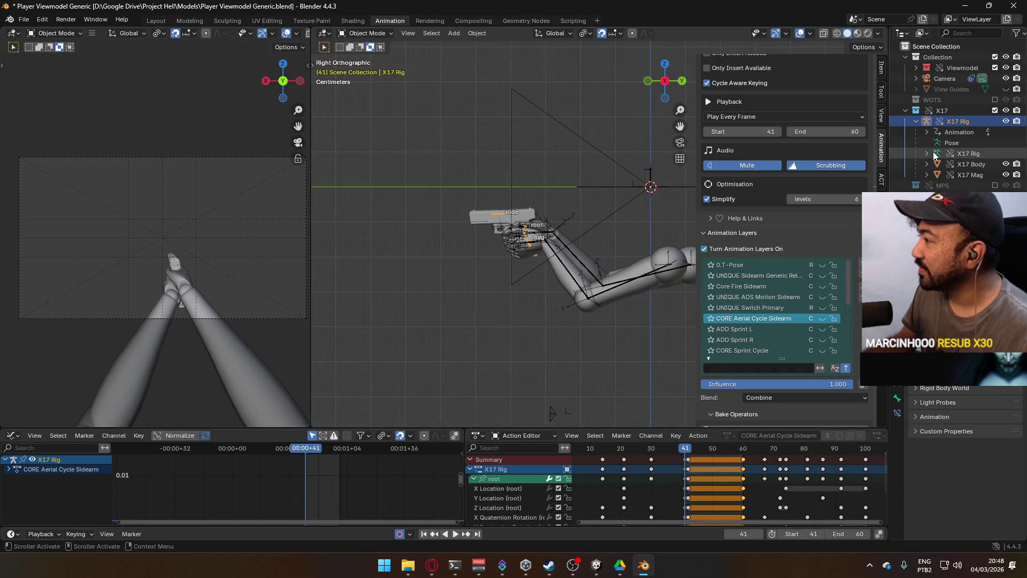
Make the AKM Rig active and unlink AKM RigAction from it.
{"action": "left_click", "coordinate": [957, 206]}
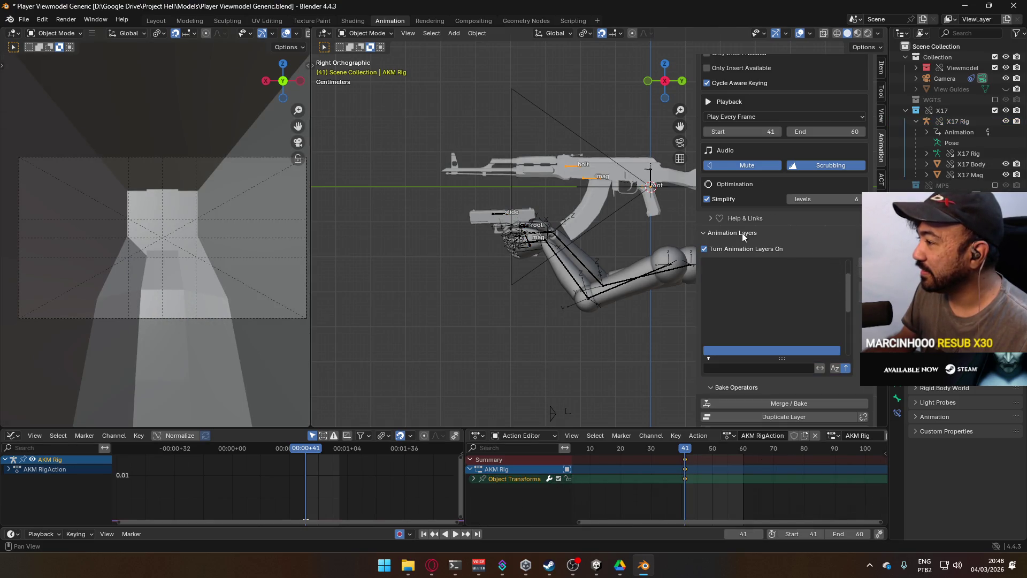
{"action": "scroll", "coordinate": [742, 235], "scroll_direction": "up", "scroll_amount": 5}
{"action": "left_click", "coordinate": [728, 435]}
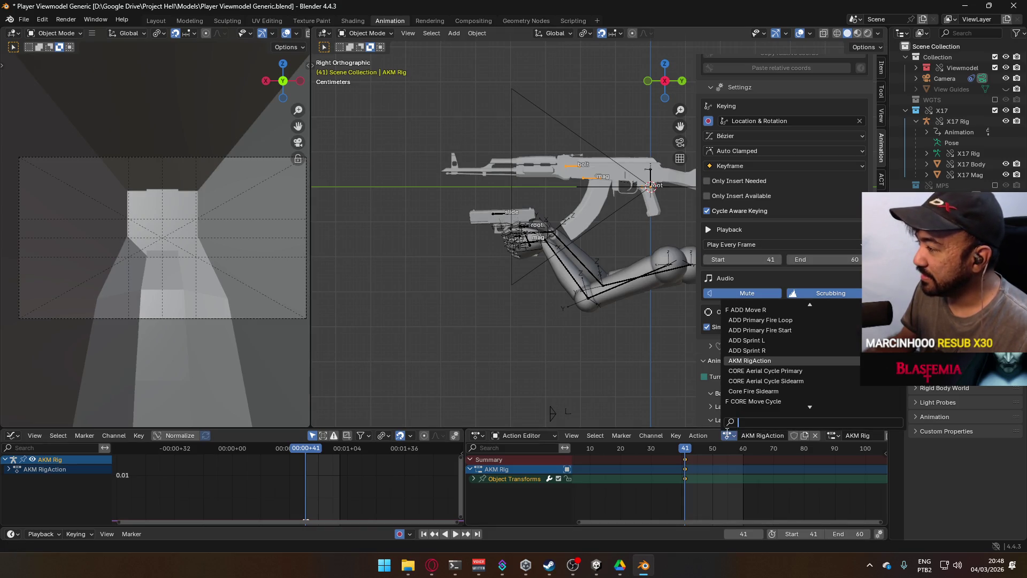
{"action": "left_click", "coordinate": [815, 435]}
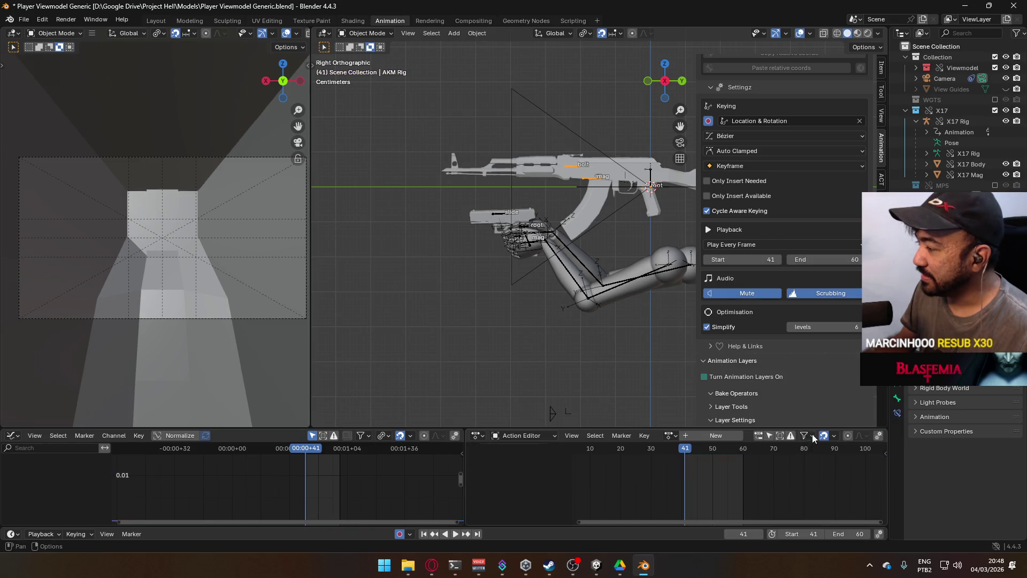
{"action": "left_click", "coordinate": [670, 435]}
{"action": "scroll", "coordinate": [735, 357], "scroll_direction": "down", "scroll_amount": 5}
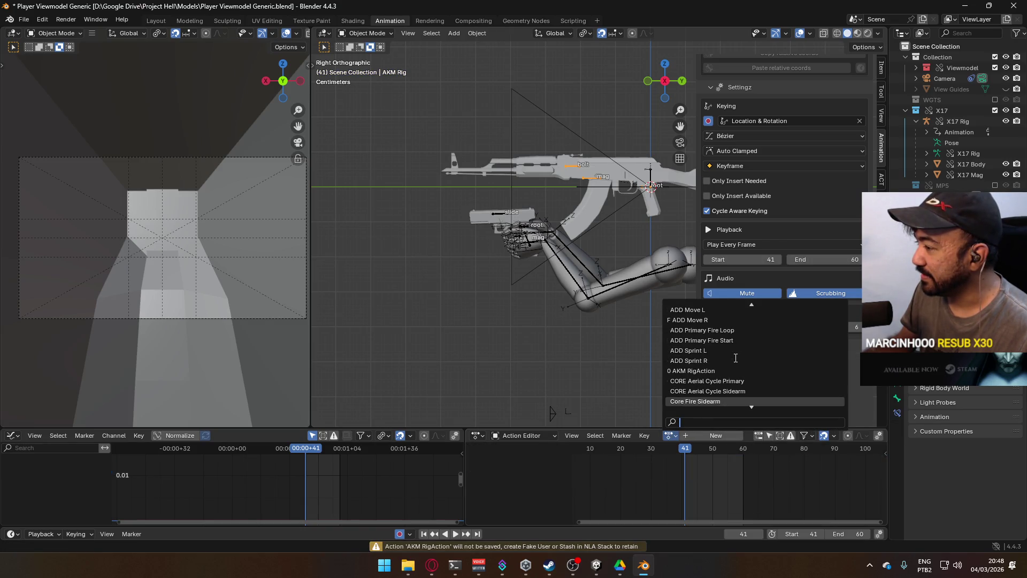
{"action": "key", "text": "Escape"}
Save the blend file, then revert to the saved version.
{"action": "key", "text": "ctrl+s"}
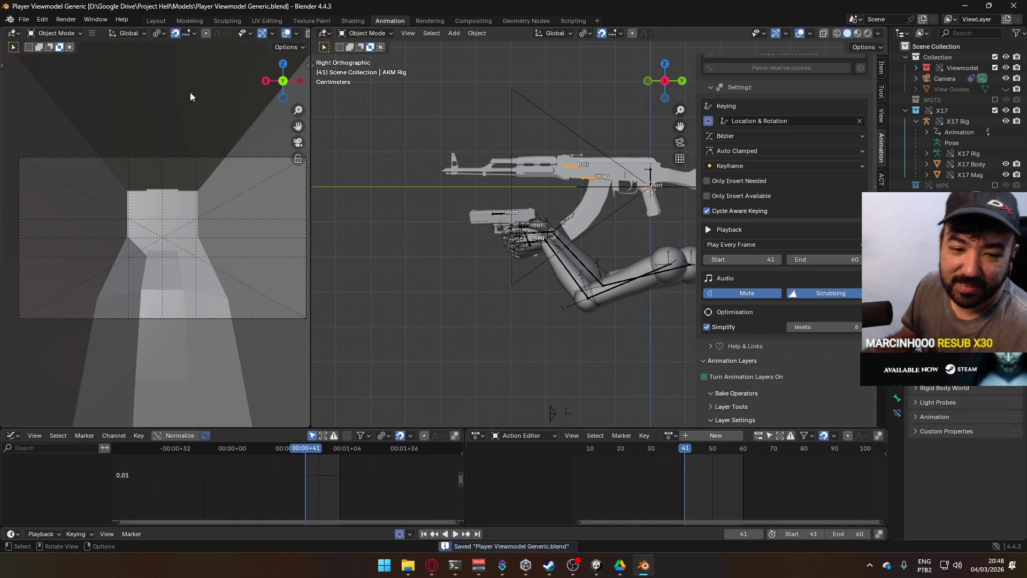
{"action": "left_click", "coordinate": [24, 19]}
{"action": "left_click", "coordinate": [32, 64]}
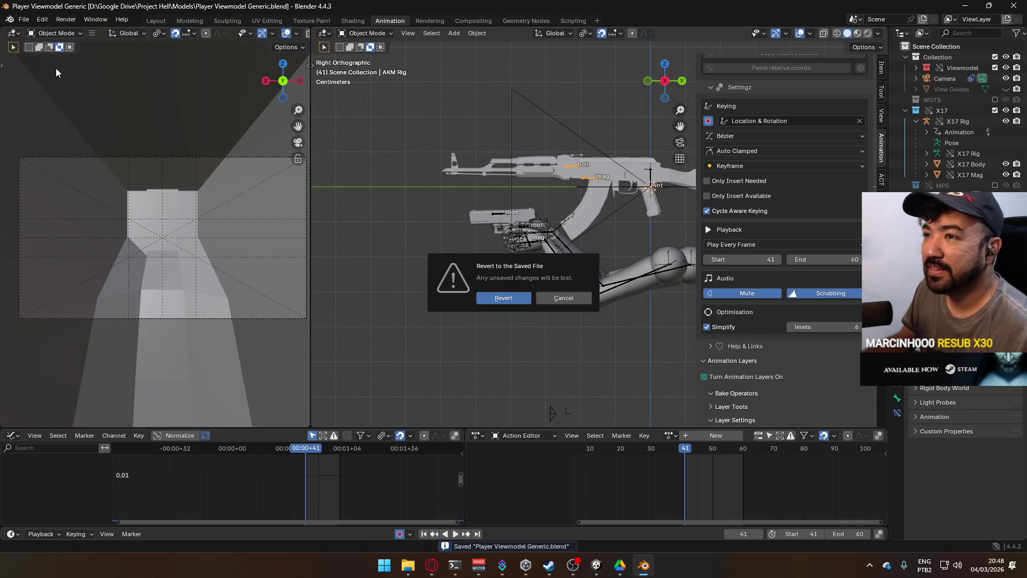
{"action": "left_click", "coordinate": [505, 298]}
Assign the POSE Hipfire Primary action to the AKM Rig and inspect the MP5 Rig channels.
{"action": "left_click", "coordinate": [678, 438]}
{"action": "scroll", "coordinate": [708, 374], "scroll_direction": "down", "scroll_amount": 5}
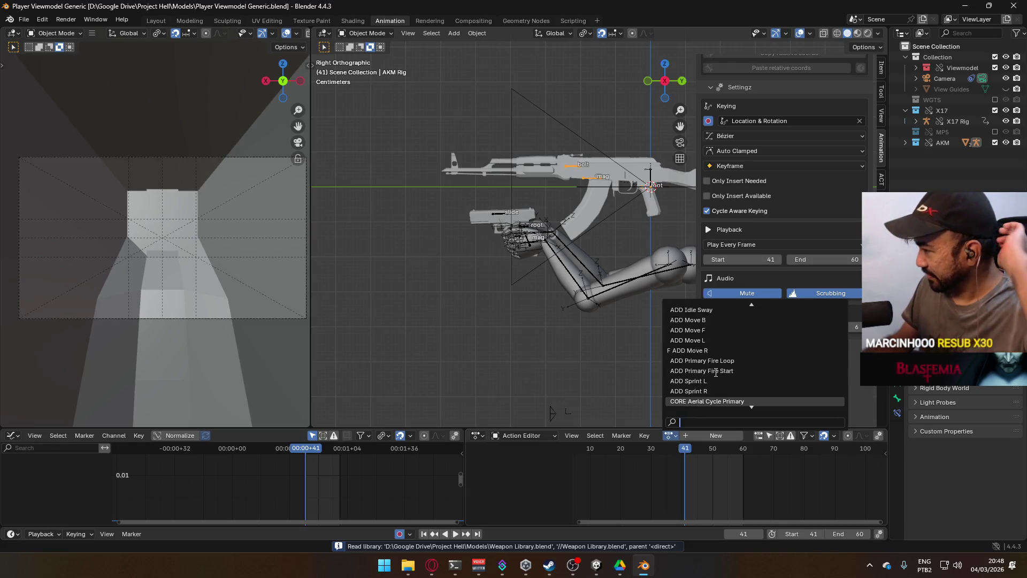
{"action": "scroll", "coordinate": [709, 381], "scroll_direction": "down", "scroll_amount": 9}
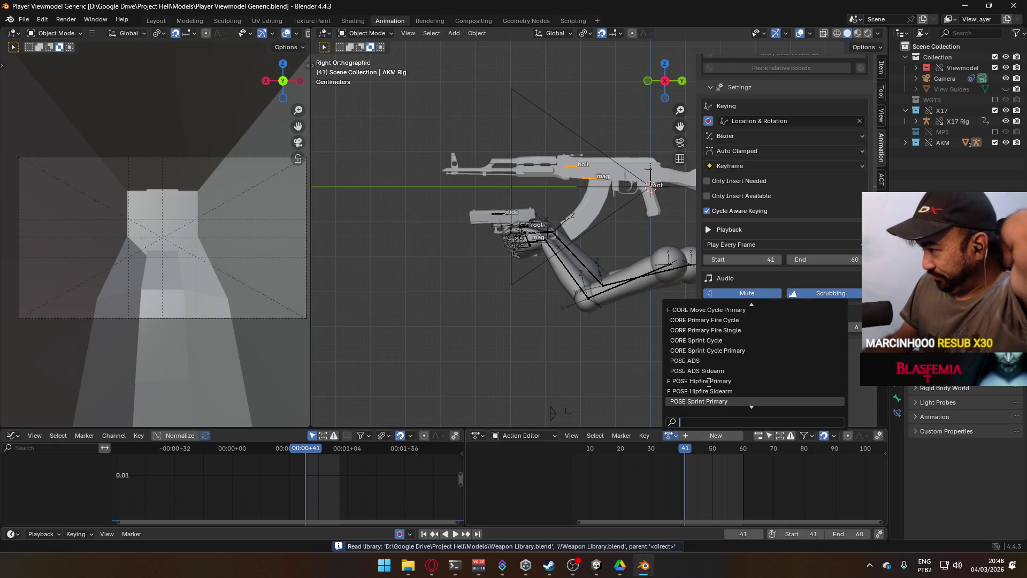
{"action": "scroll", "coordinate": [707, 383], "scroll_direction": "down", "scroll_amount": 6}
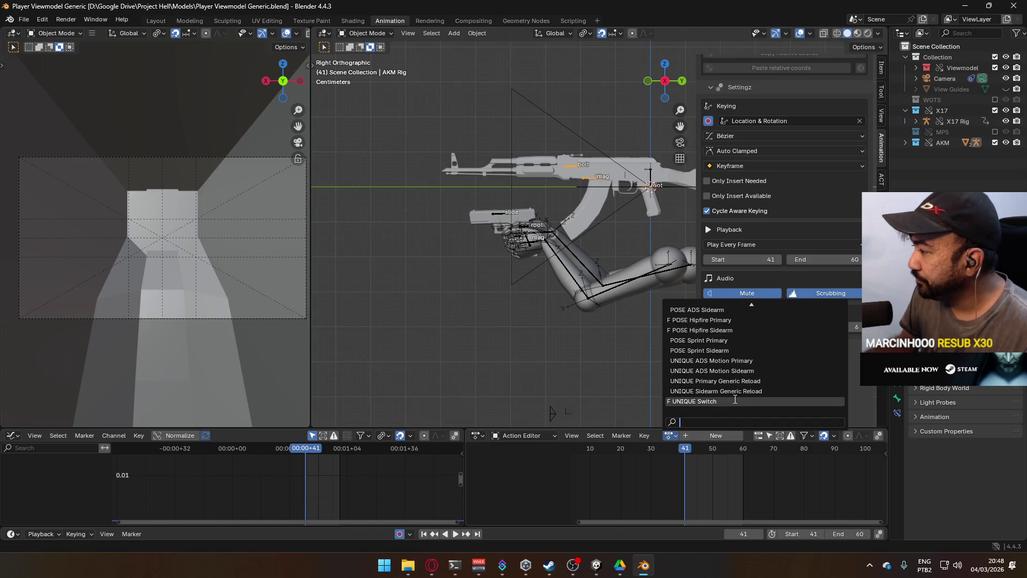
{"action": "scroll", "coordinate": [738, 400], "scroll_direction": "up", "scroll_amount": 2}
{"action": "scroll", "coordinate": [738, 400], "scroll_direction": "up", "scroll_amount": 5}
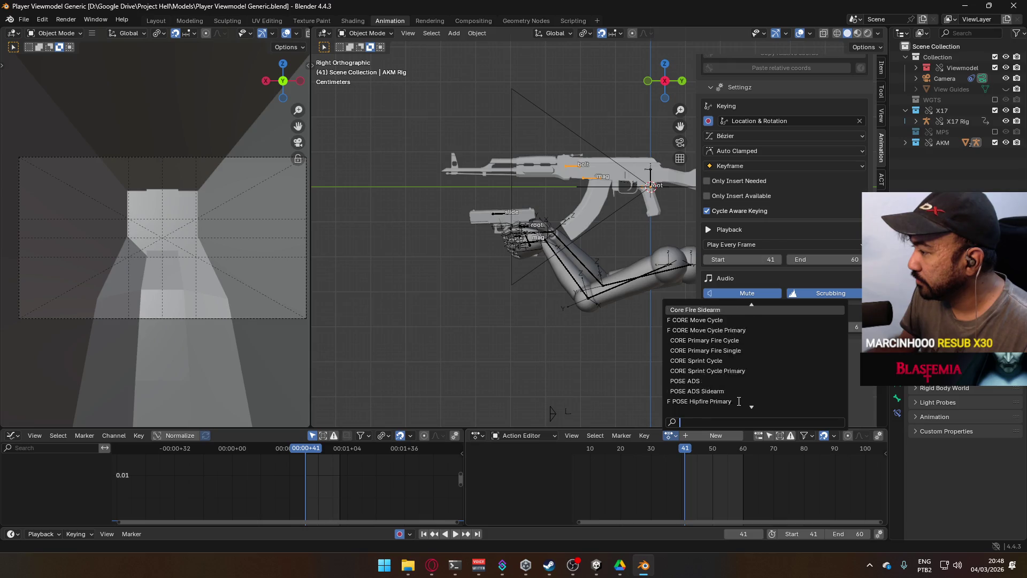
{"action": "key", "text": "Down"}
{"action": "key", "text": "Down"}
{"action": "key", "text": "Down"}
{"action": "key", "text": "Down"}
{"action": "key", "text": "Down"}
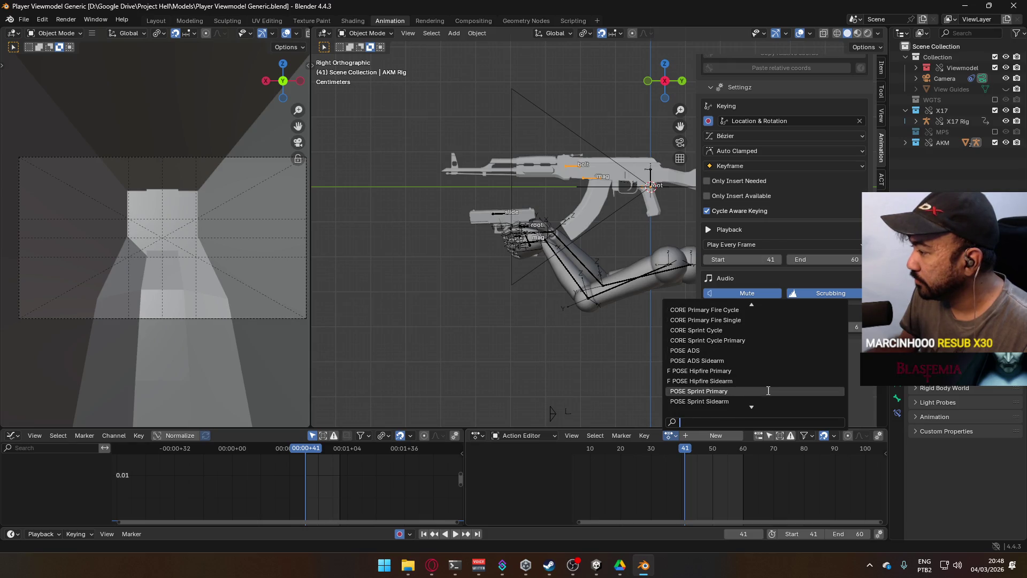
{"action": "left_click", "coordinate": [765, 370]}
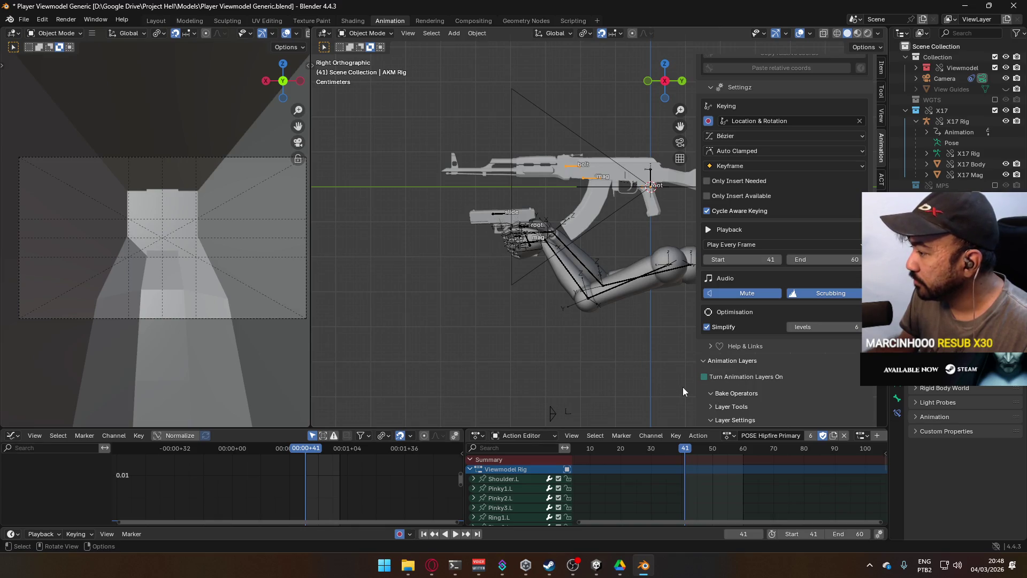
{"action": "scroll", "coordinate": [679, 361], "scroll_direction": "down", "scroll_amount": 3}
{"action": "scroll", "coordinate": [744, 457], "scroll_direction": "down", "scroll_amount": 2}
{"action": "mouse_move", "coordinate": [746, 457]}
{"action": "middle_mouse_down"}
{"action": "mouse_move", "coordinate": [703, 480]}
{"action": "mouse_move", "coordinate": [709, 513]}
{"action": "middle_mouse_up"}
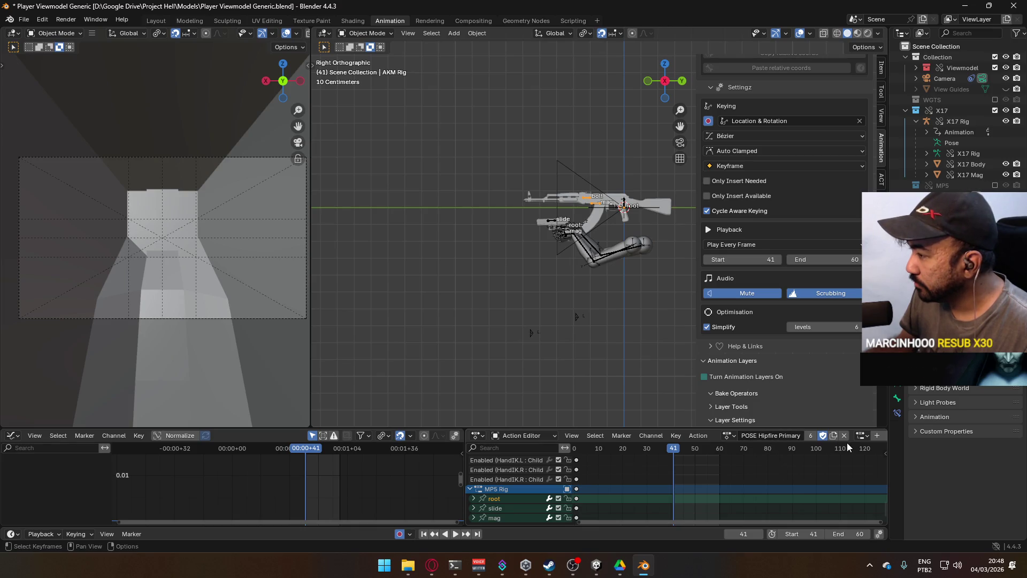
{"action": "scroll", "coordinate": [845, 442], "scroll_direction": "down", "scroll_amount": 2}
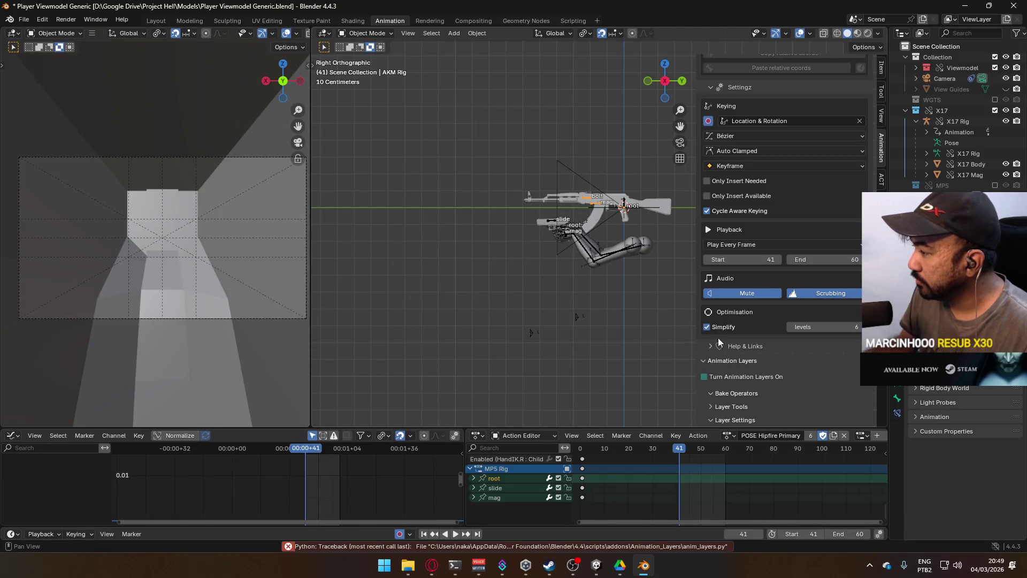
{"action": "left_click", "coordinate": [24, 19]}
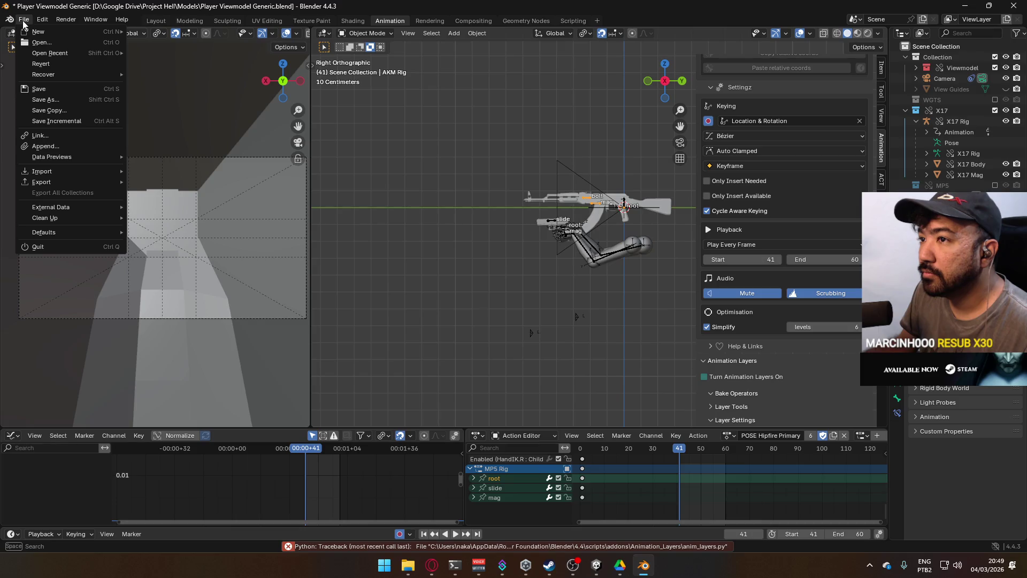
Save the viewmodel file, then revert it to the saved version.
{"action": "left_click", "coordinate": [39, 89]}
{"action": "left_click", "coordinate": [23, 20]}
{"action": "left_click", "coordinate": [43, 64]}
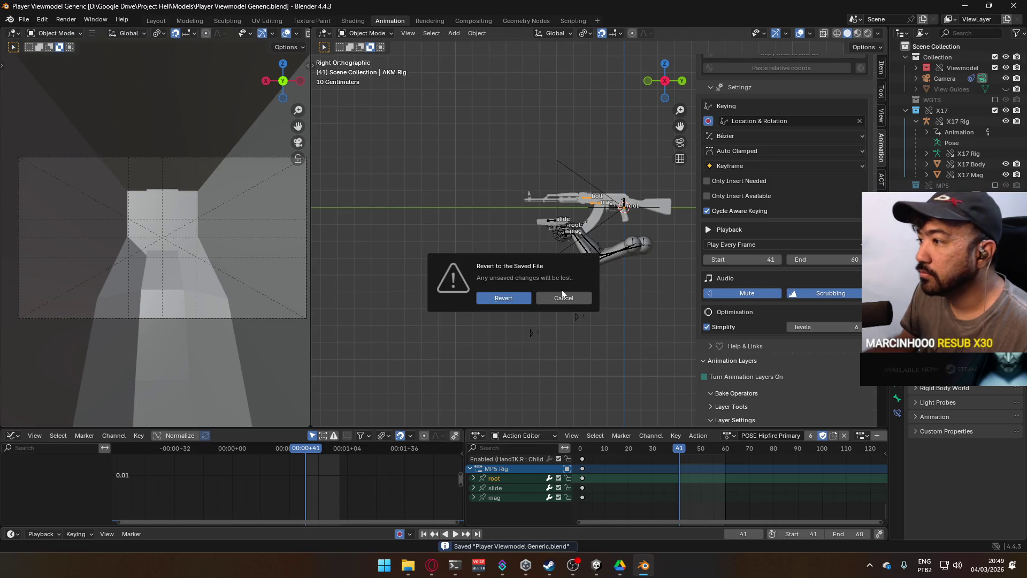
{"action": "key", "text": "Return"}
Assign the 0.T-Pose action to the AKM Rig and enable animation layers, adding it as a layer.
{"action": "left_click", "coordinate": [730, 377]}
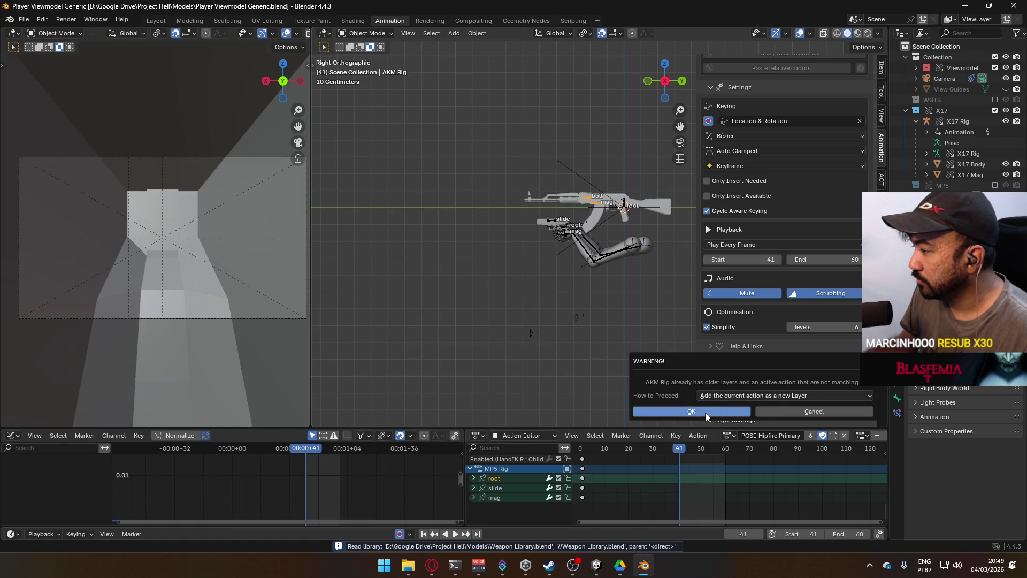
{"action": "left_click", "coordinate": [703, 412]}
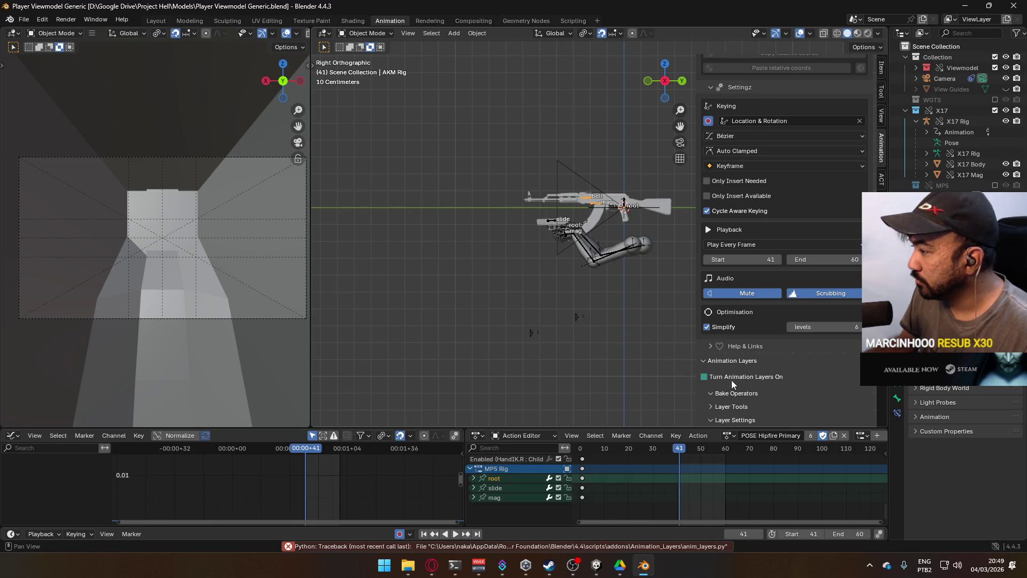
{"action": "left_click", "coordinate": [730, 379]}
{"action": "left_click", "coordinate": [724, 414]}
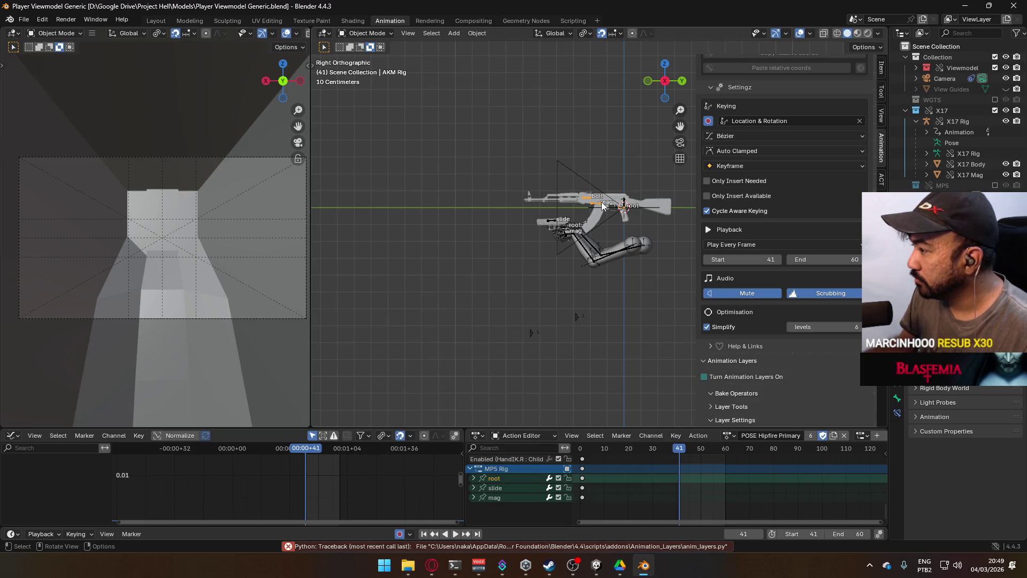
{"action": "left_click", "coordinate": [732, 423]}
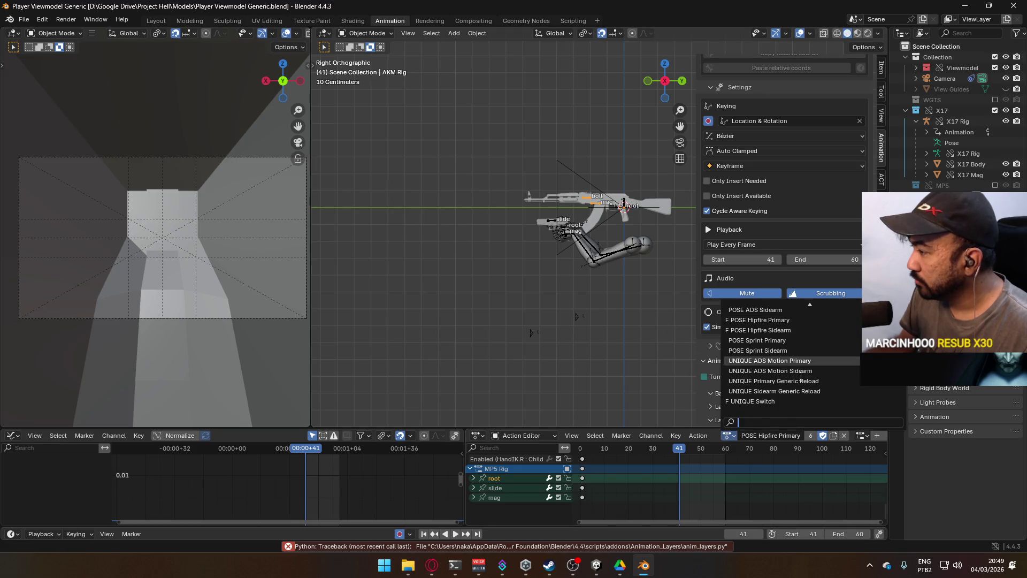
{"action": "scroll", "coordinate": [815, 372], "scroll_direction": "up", "scroll_amount": 5}
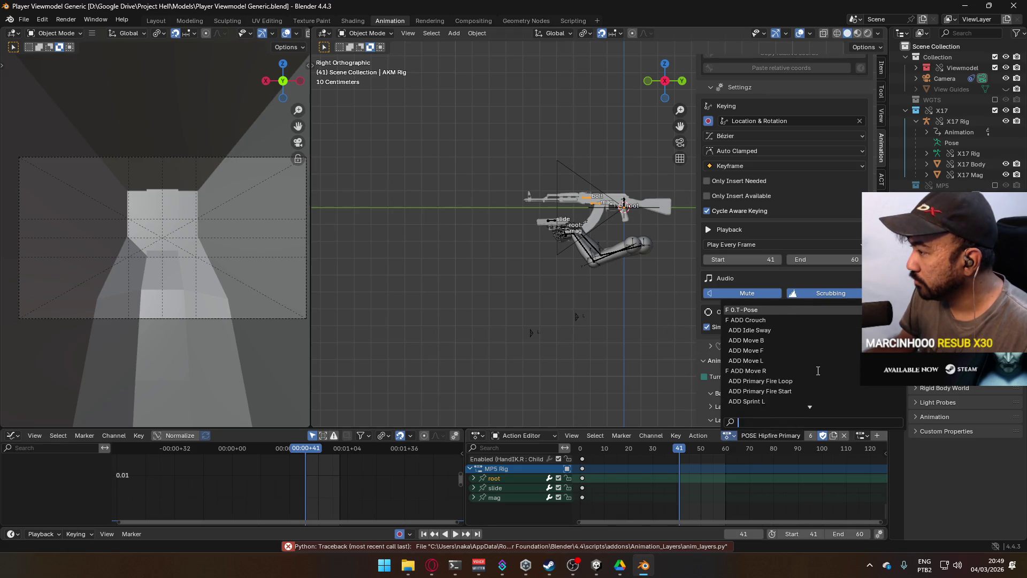
{"action": "left_click", "coordinate": [776, 320]}
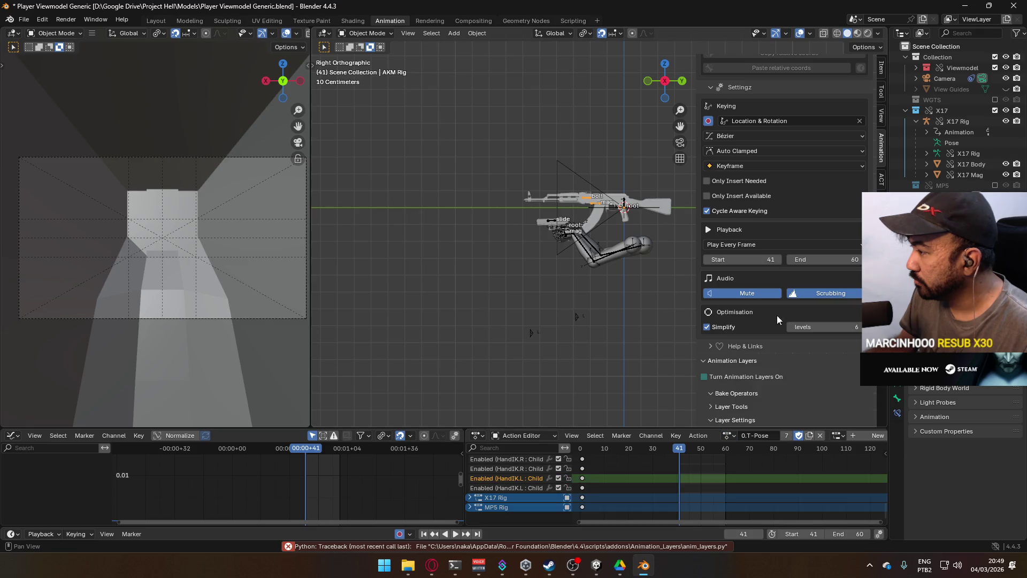
{"action": "left_click", "coordinate": [719, 377]}
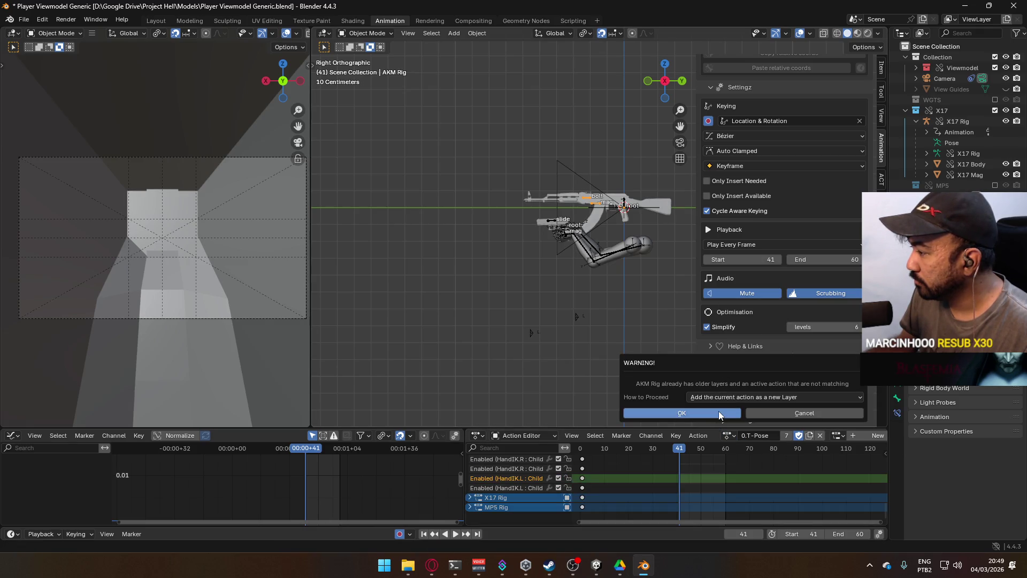
{"action": "left_click", "coordinate": [718, 411]}
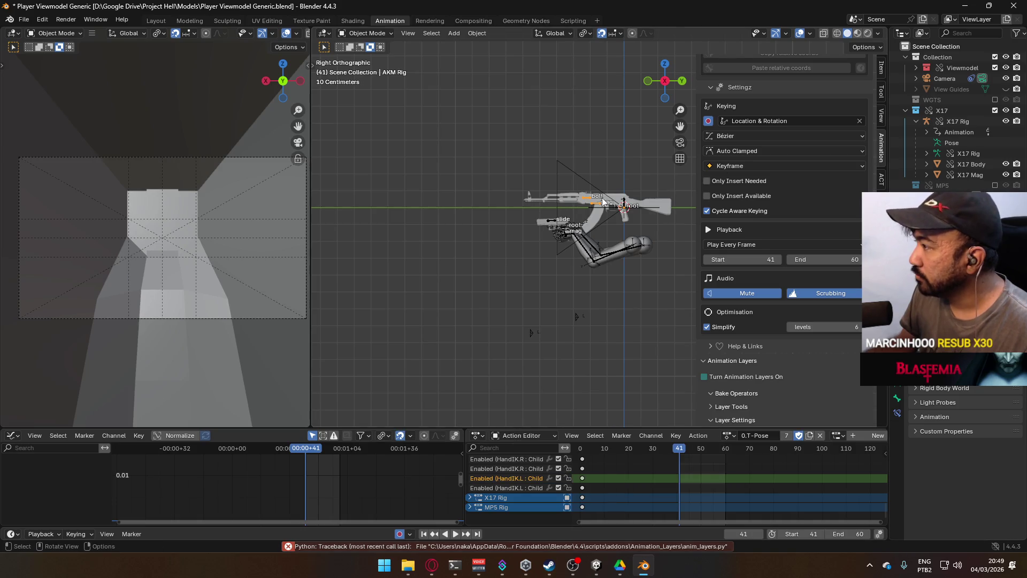
Clear the AKM Rig's animation data in the Outliner and leave animation layers off.
{"action": "scroll", "coordinate": [962, 120], "scroll_direction": "down", "scroll_amount": 1}
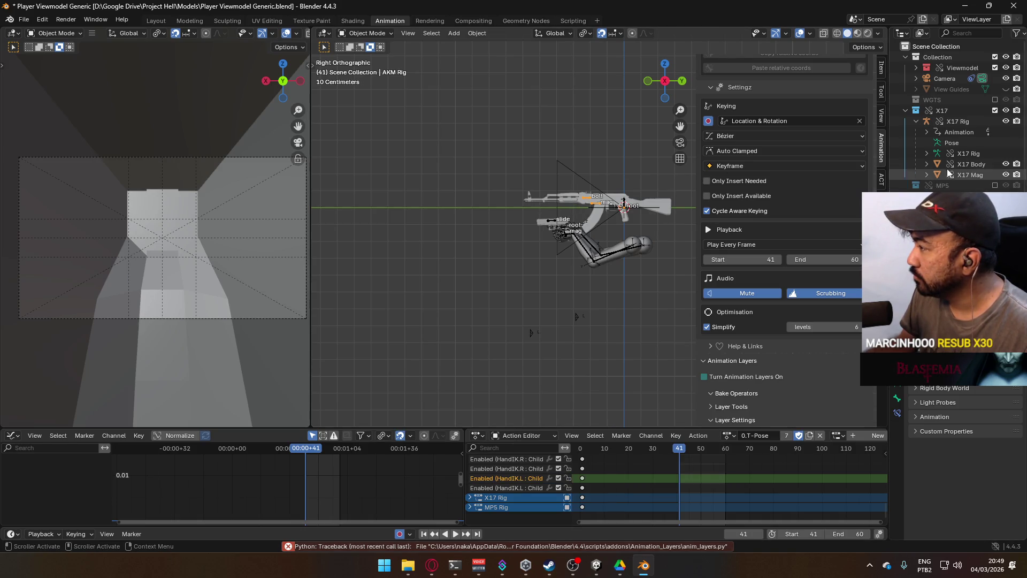
{"action": "scroll", "coordinate": [965, 181], "scroll_direction": "down", "scroll_amount": 4}
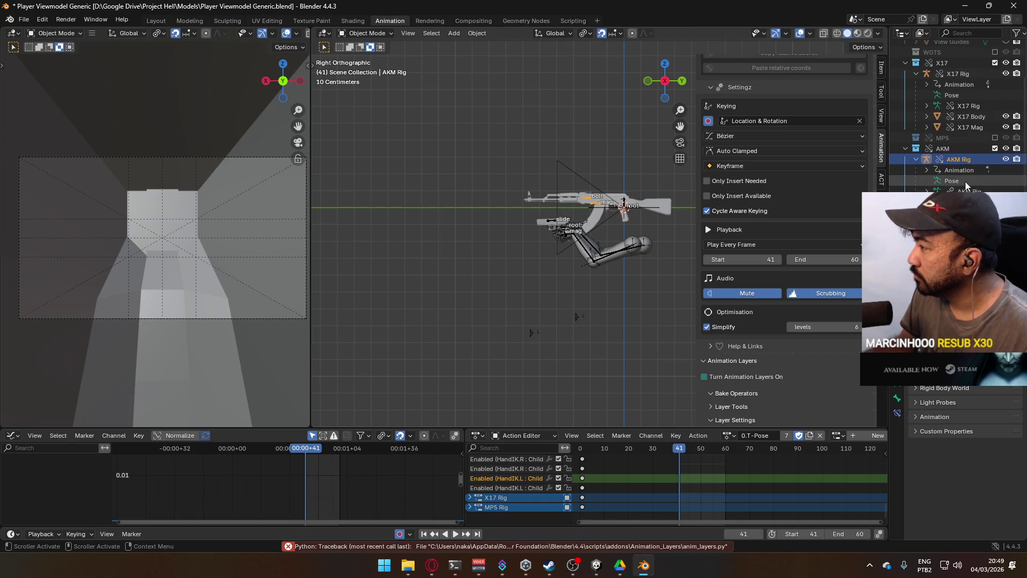
{"action": "right_click", "coordinate": [951, 173]}
{"action": "left_click", "coordinate": [952, 174]}
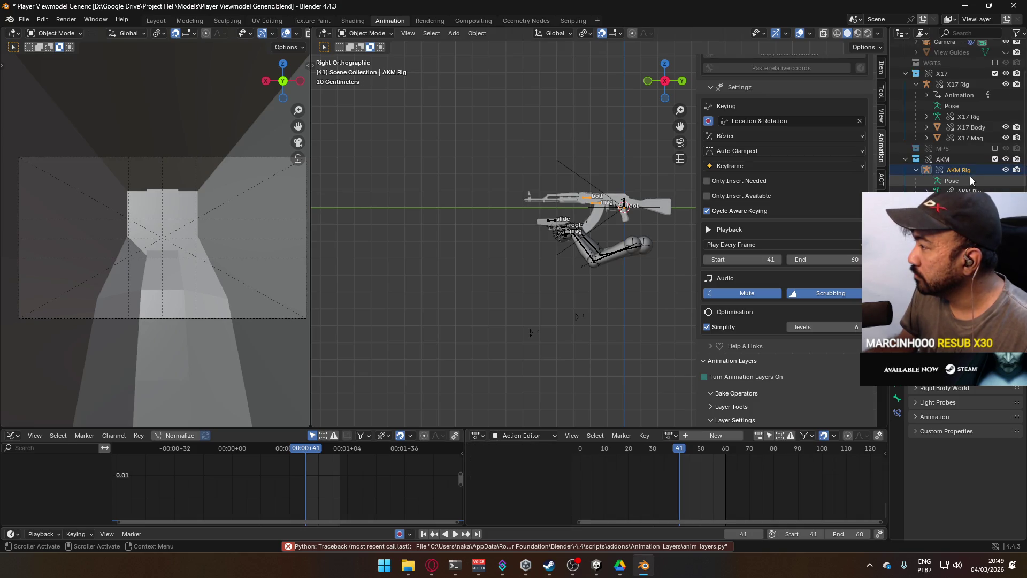
{"action": "left_click", "coordinate": [717, 375]}
{"action": "left_click", "coordinate": [746, 376]}
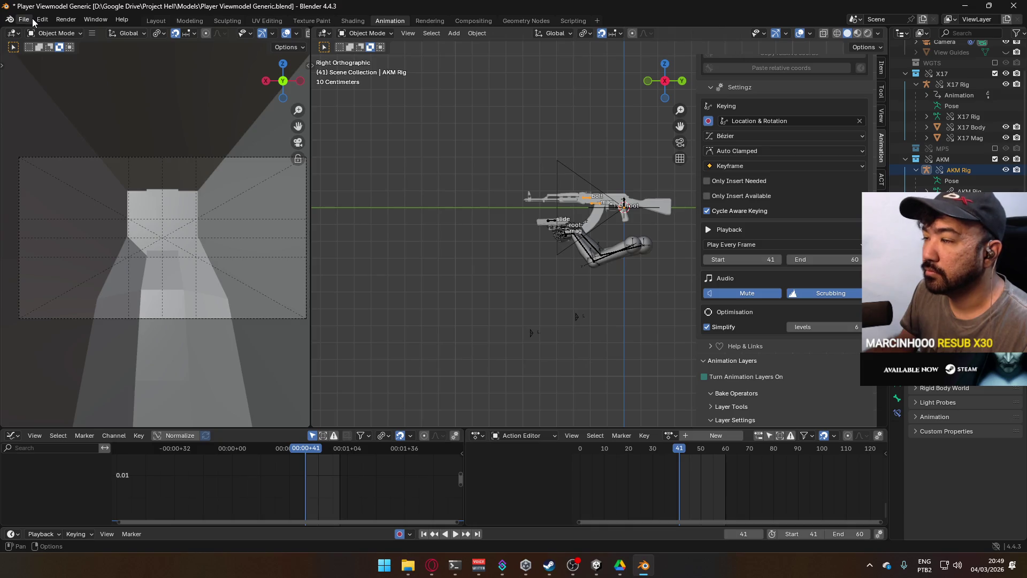
Save Player Viewmodel Generic.blend.
{"action": "key", "text": "ctrl+s"}
{"action": "left_click", "coordinate": [32, 19]}
{"action": "left_click", "coordinate": [24, 19]}
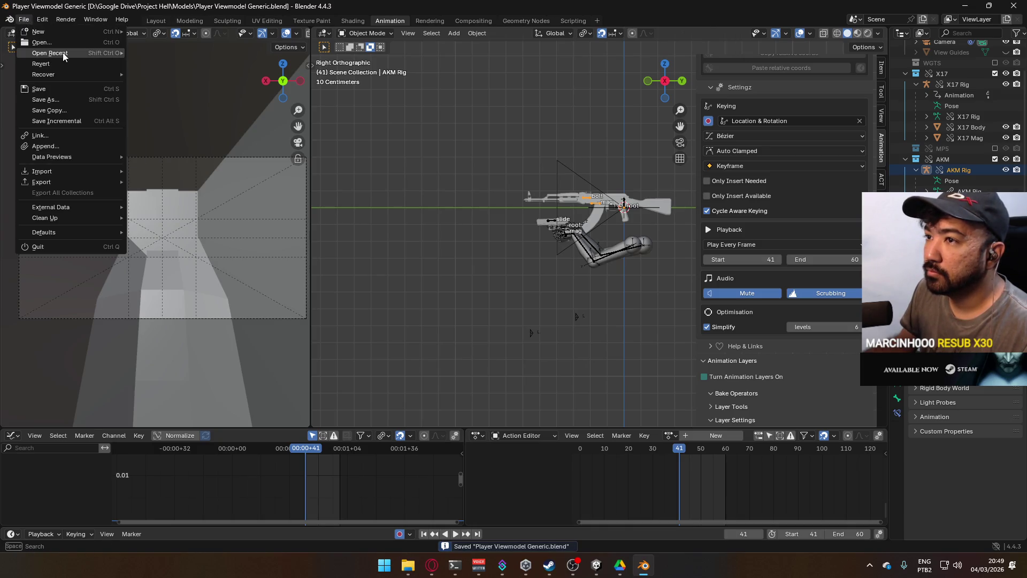
Open Weapon Library.blend, turn off the AKM Rig's animation layers and save it.
{"action": "mouse_move", "coordinate": [50, 53]}
{"action": "left_click", "coordinate": [174, 63]}
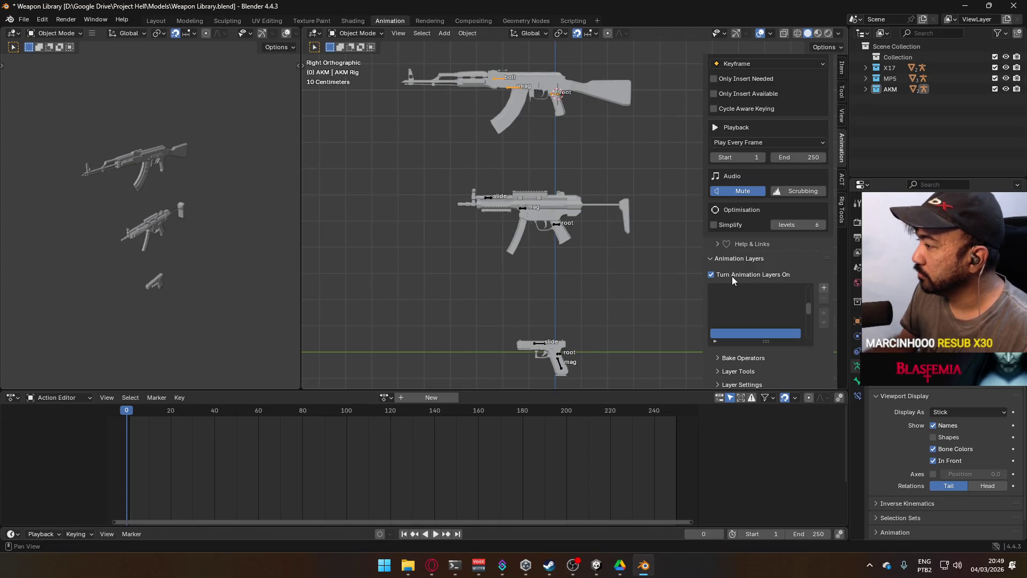
{"action": "left_click", "coordinate": [731, 275]}
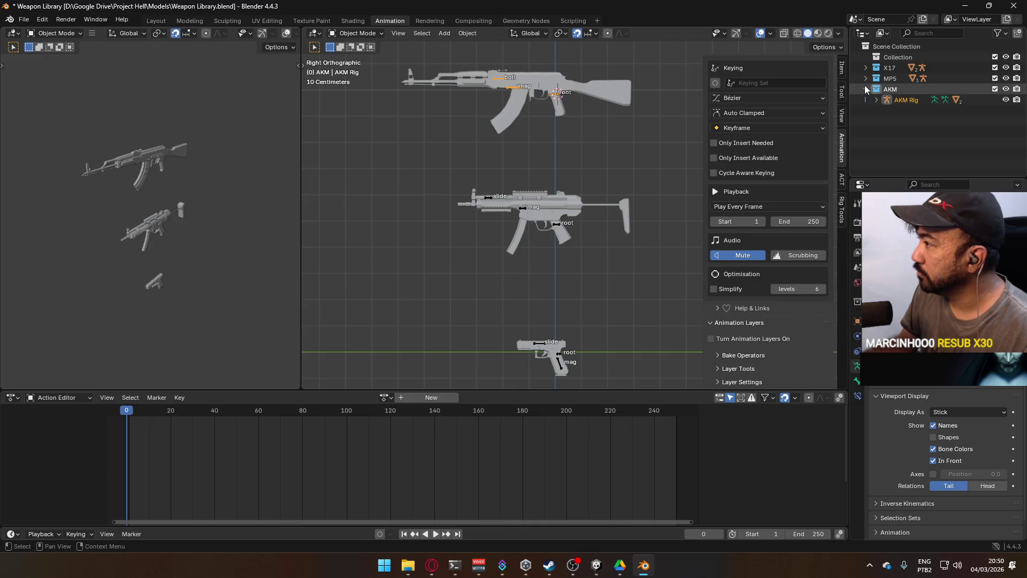
{"action": "left_click", "coordinate": [876, 100]}
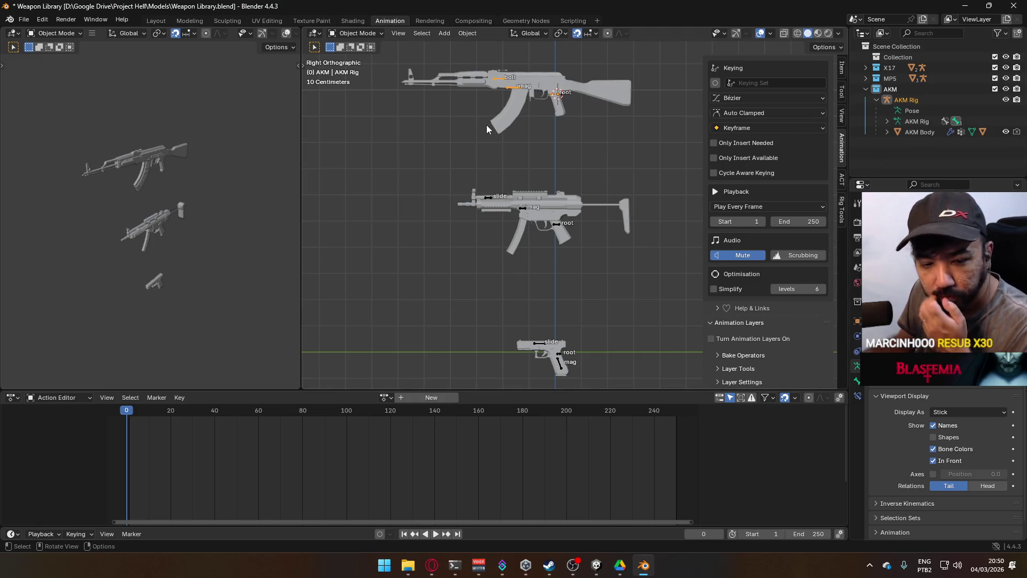
{"action": "key", "text": "ctrl+s"}
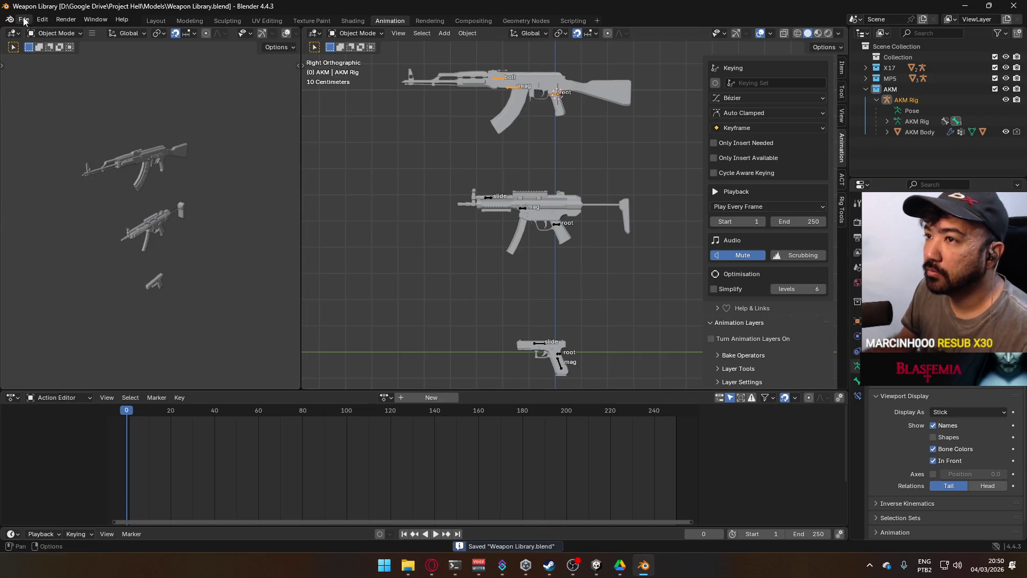
Reopen Player Viewmodel Generic.blend from the recent files.
{"action": "left_click", "coordinate": [24, 20]}
{"action": "mouse_move", "coordinate": [48, 54]}
{"action": "left_click", "coordinate": [187, 64]}
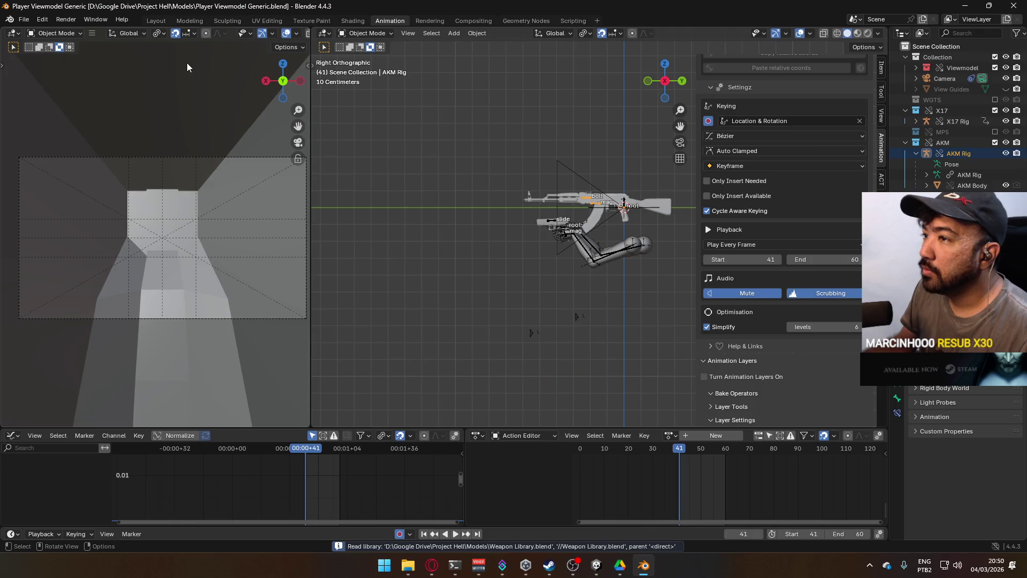
Turn on the AKM Rig's animation layers and try clearing the AKM collection's library override.
{"action": "left_click", "coordinate": [759, 381]}
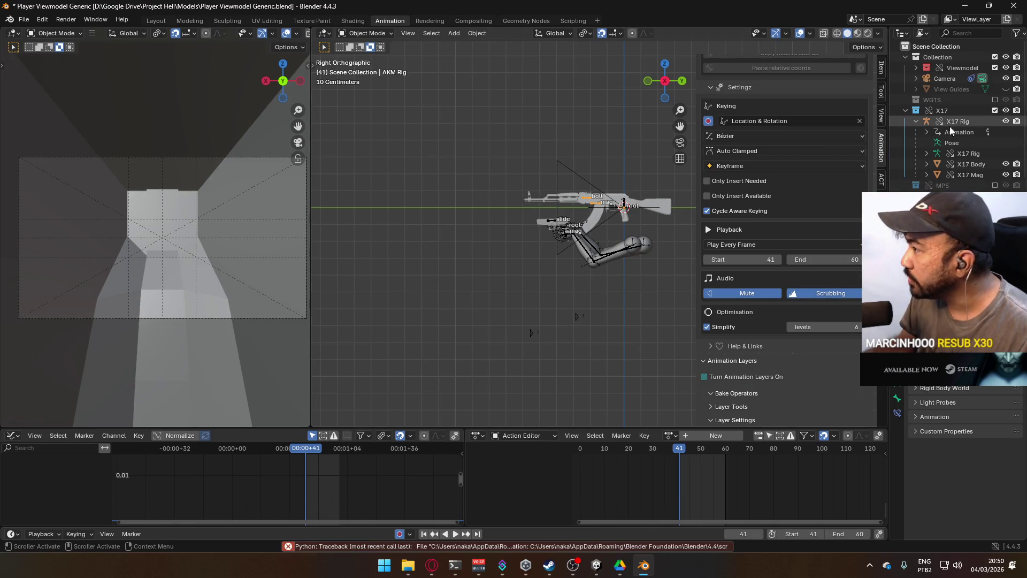
{"action": "scroll", "coordinate": [958, 145], "scroll_direction": "down", "scroll_amount": 3}
{"action": "right_click", "coordinate": [936, 159]}
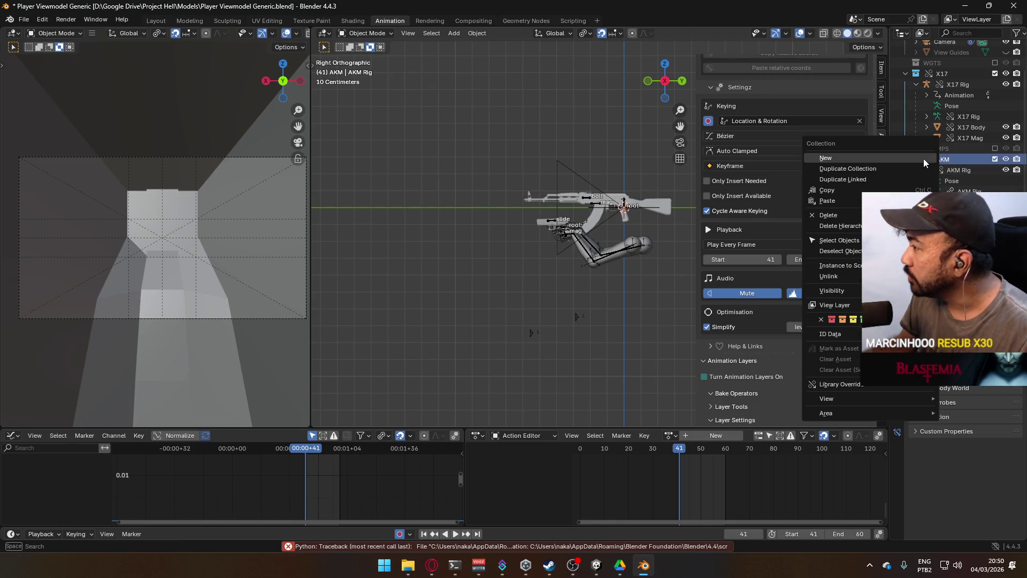
{"action": "mouse_move", "coordinate": [837, 384]}
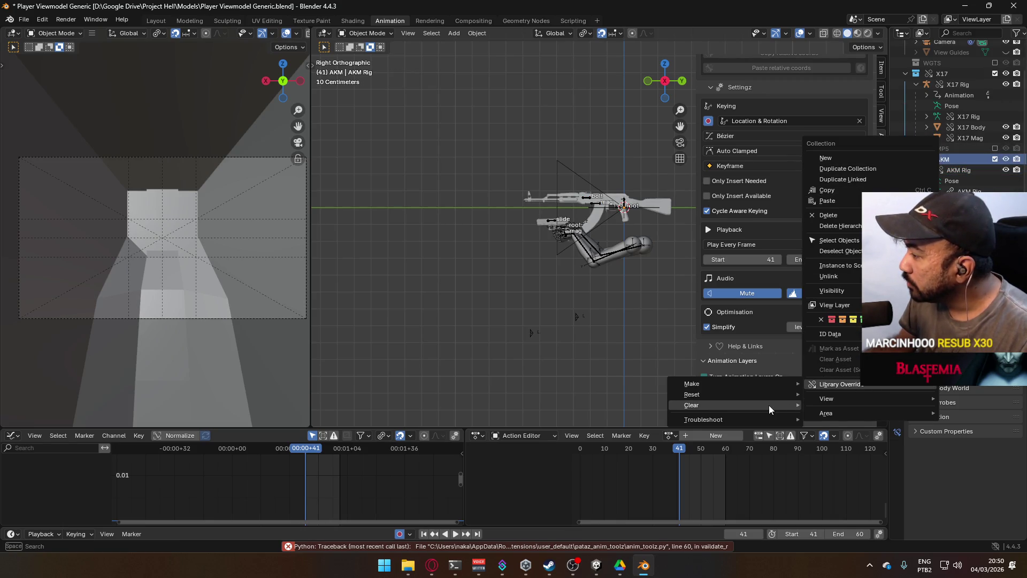
{"action": "left_click", "coordinate": [849, 421]}
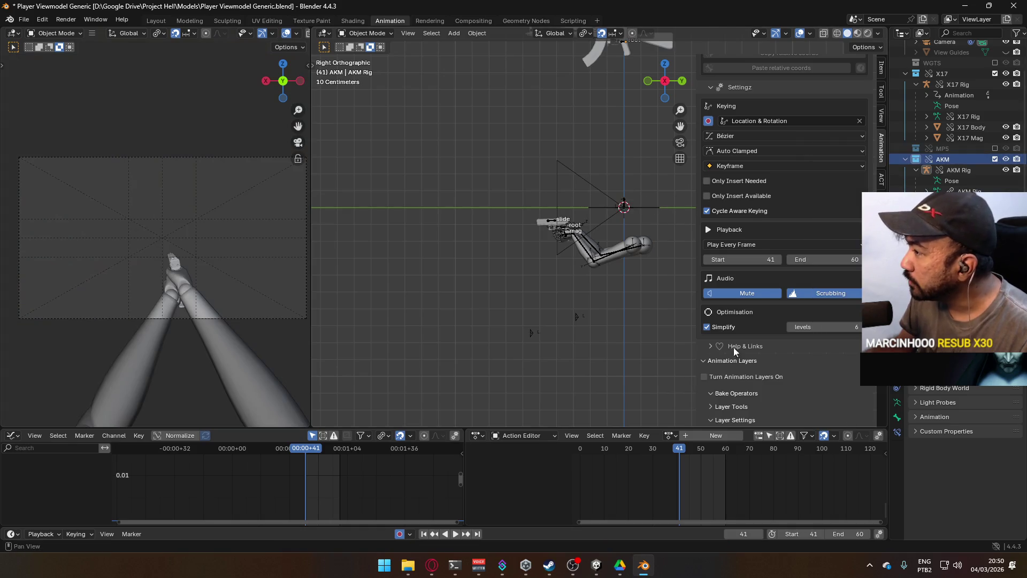
{"action": "left_click", "coordinate": [958, 157]}
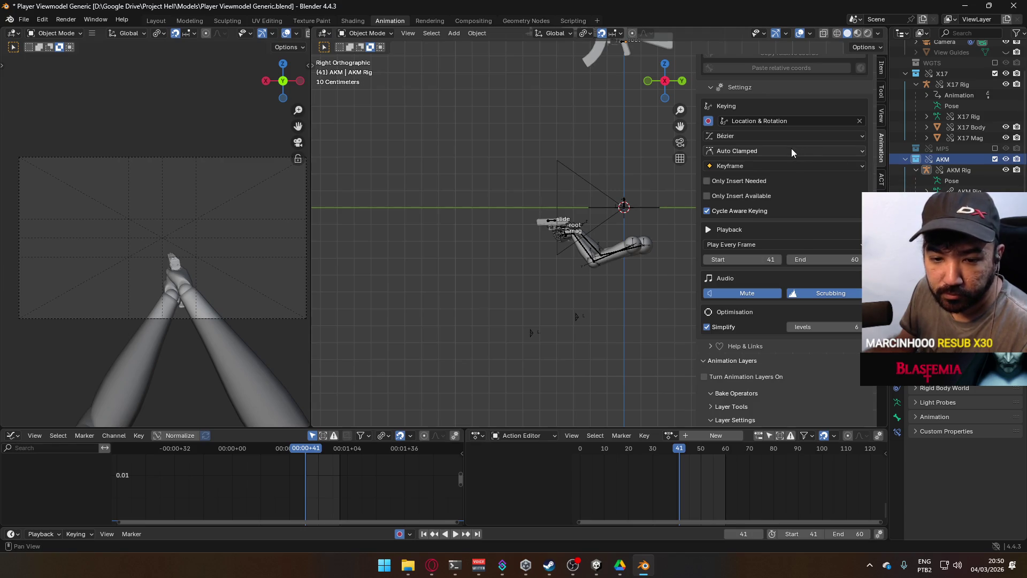
{"action": "right_click", "coordinate": [906, 146]}
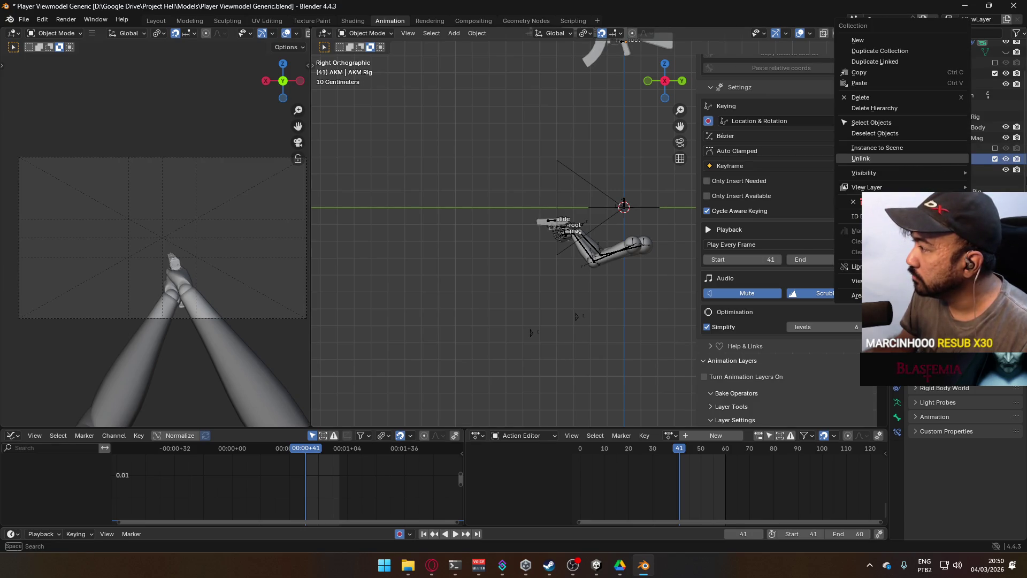
{"action": "mouse_move", "coordinate": [856, 266]}
{"action": "mouse_move", "coordinate": [764, 262]}
{"action": "left_click", "coordinate": [855, 266]}
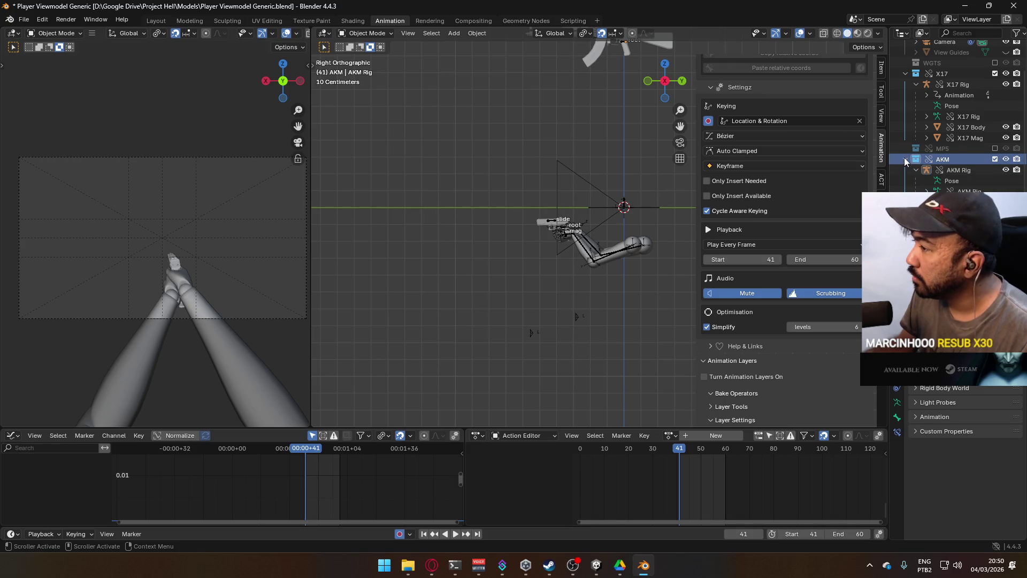
Turn off auto keying, reset the AKM rig to the origin, and toggle animation layers off.
{"action": "scroll", "coordinate": [904, 157], "scroll_direction": "up", "scroll_amount": 3}
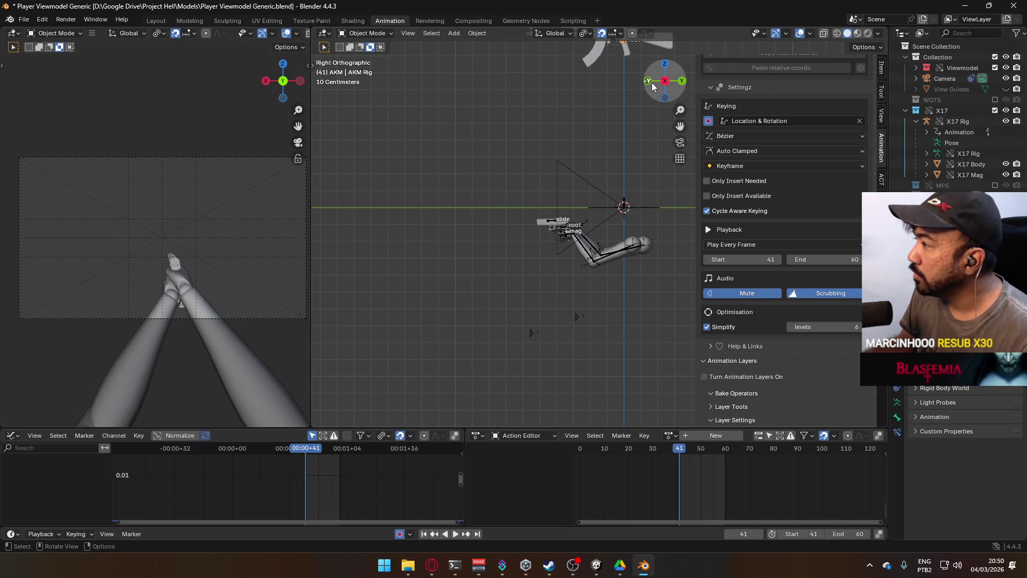
{"action": "key", "text": "alt+g"}
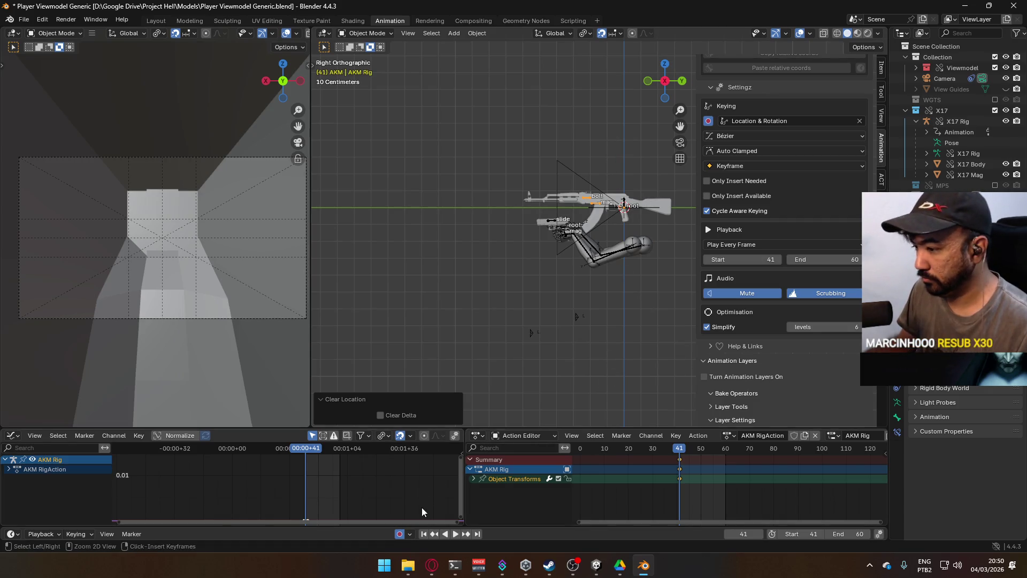
{"action": "key", "text": "ctrl+z"}
{"action": "left_click", "coordinate": [403, 536]}
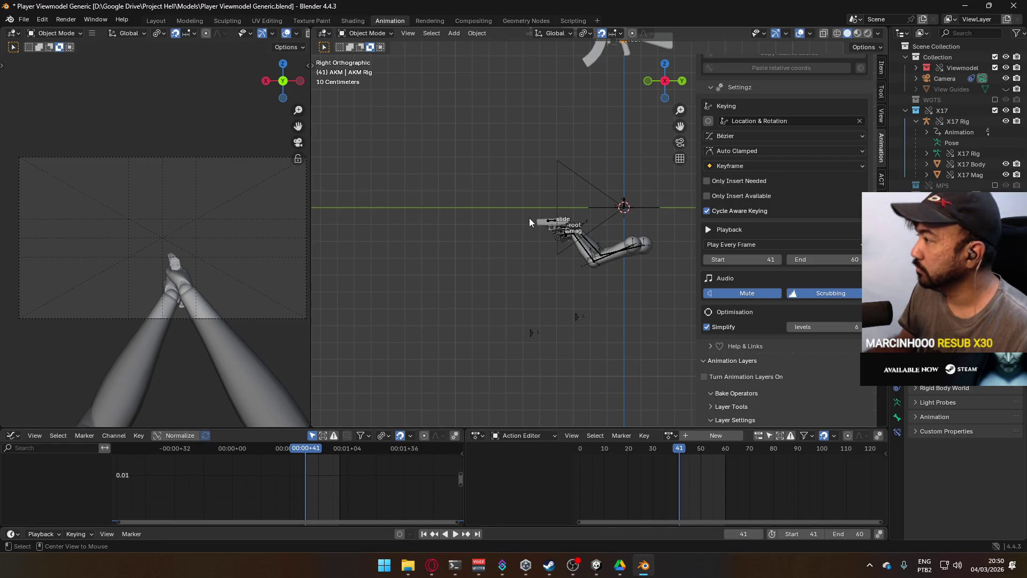
{"action": "key", "text": "alt+g"}
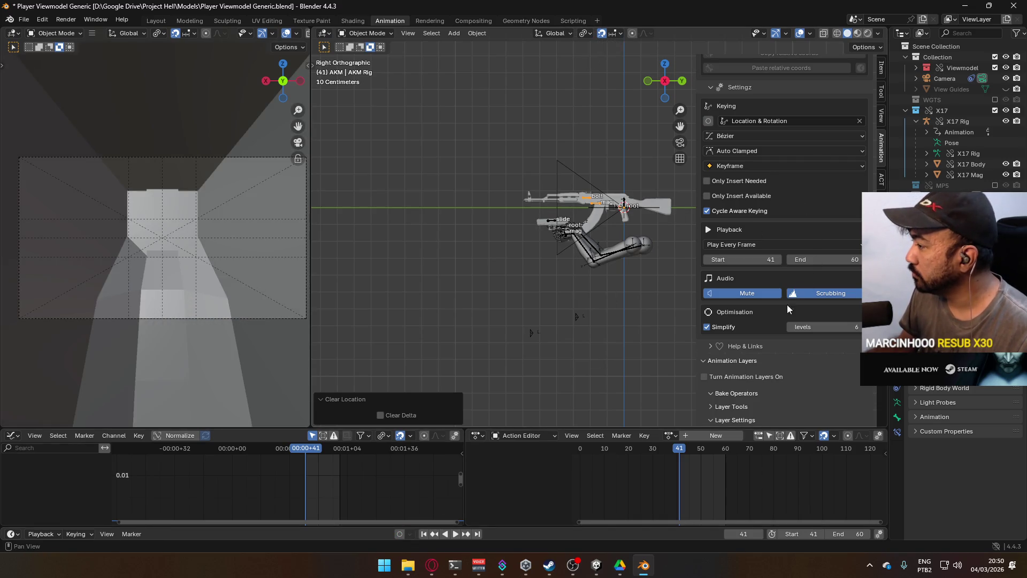
{"action": "left_click", "coordinate": [731, 378]}
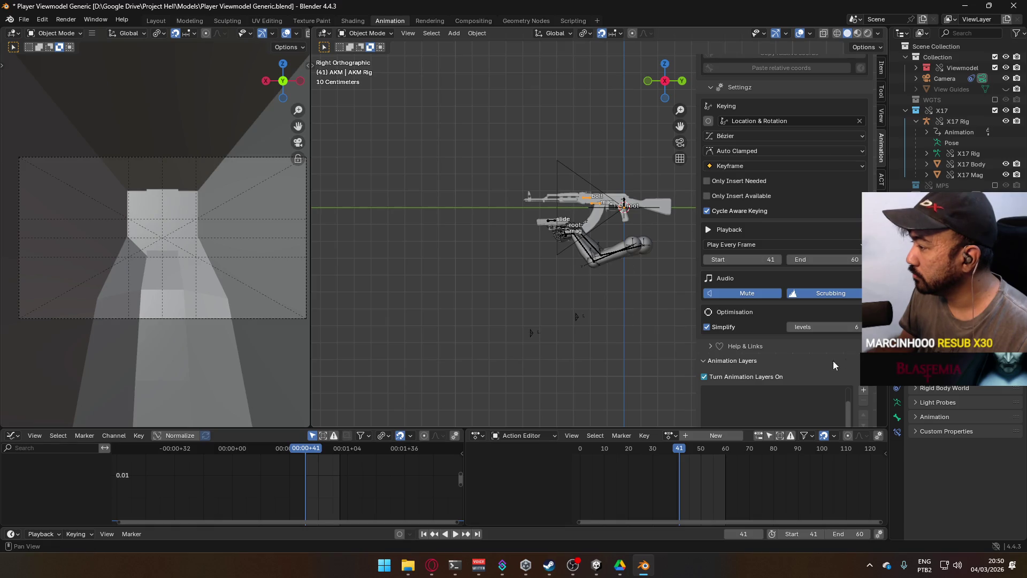
{"action": "scroll", "coordinate": [787, 339], "scroll_direction": "down", "scroll_amount": 3}
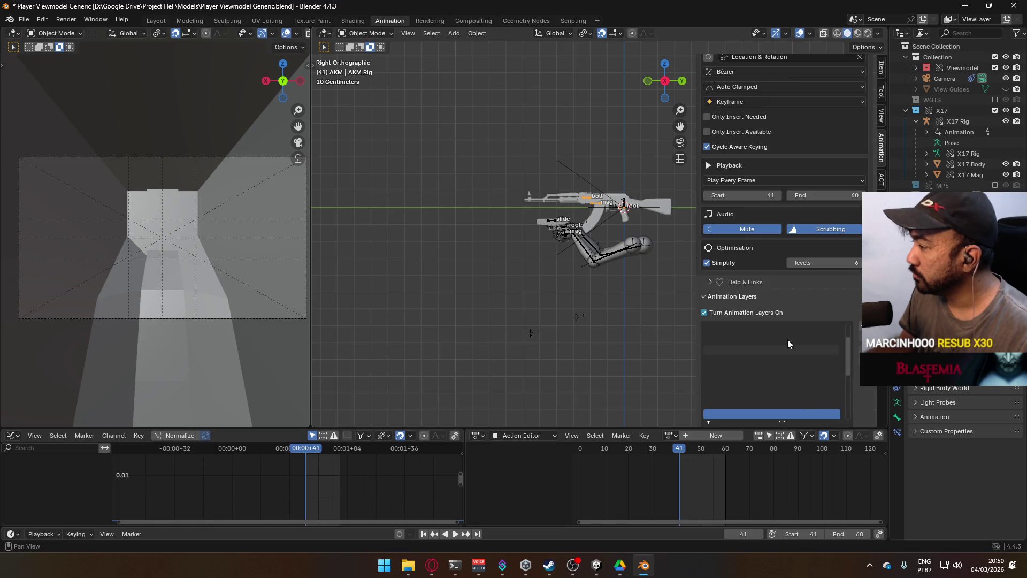
{"action": "left_click", "coordinate": [730, 312]}
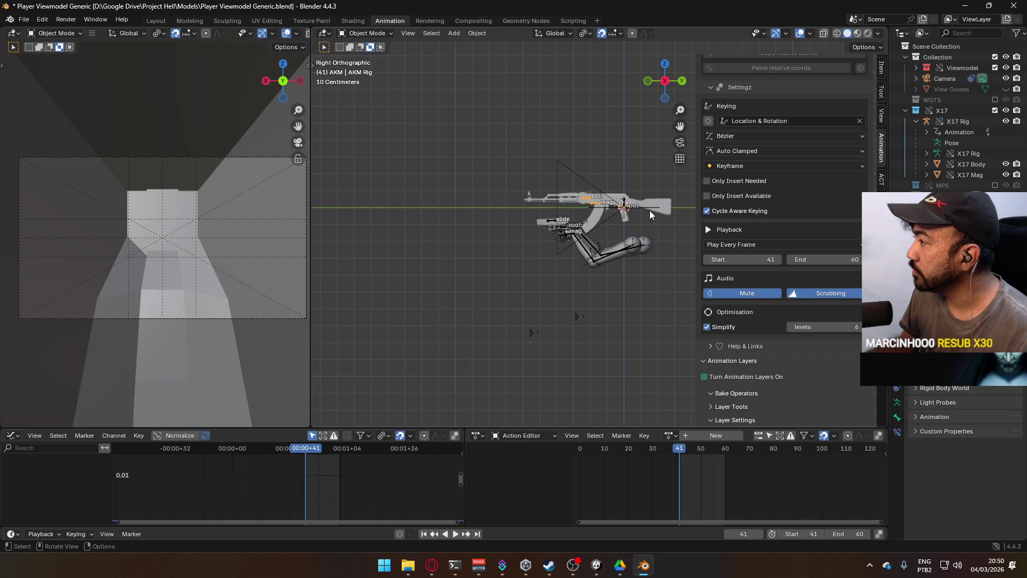
Clear the collection's library override and run the Troubleshoot fix on the AKM override.
{"action": "right_click", "coordinate": [909, 267]}
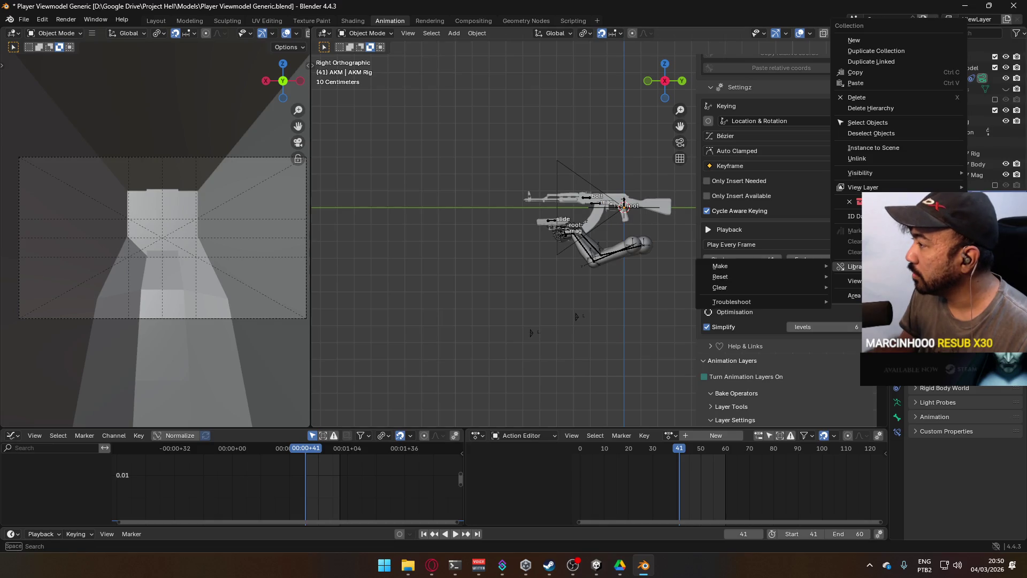
{"action": "left_click", "coordinate": [781, 288]}
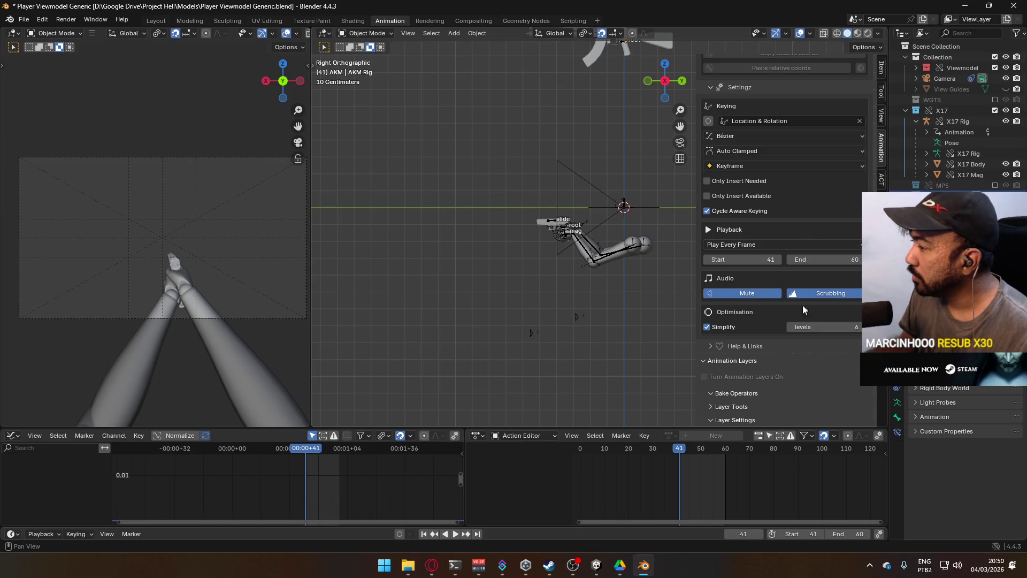
{"action": "middle_click_drag", "start_coordinate": [596, 104], "coordinate": [557, 167], "text": "shift"}
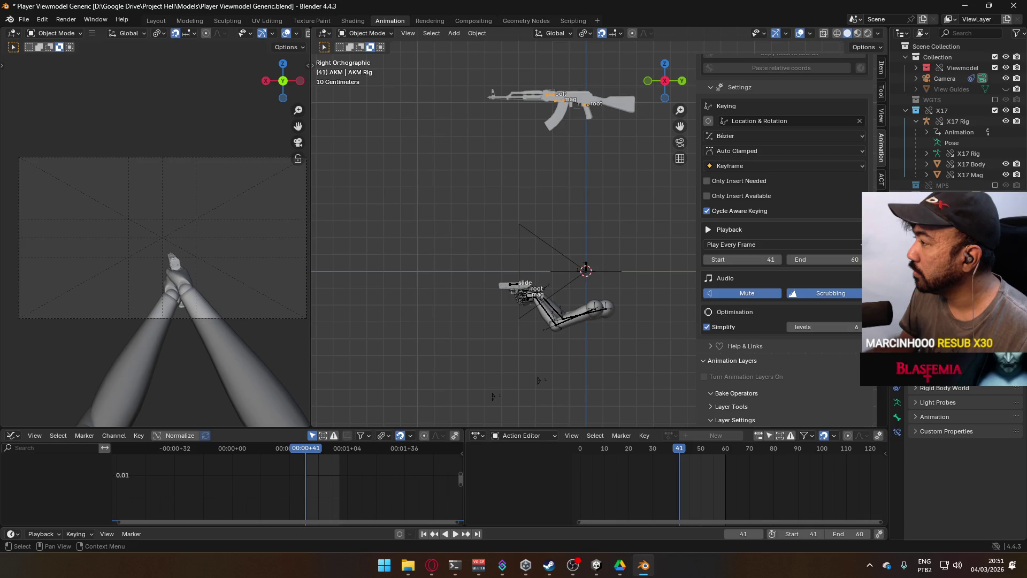
{"action": "scroll", "coordinate": [957, 173], "scroll_direction": "down", "scroll_amount": 3}
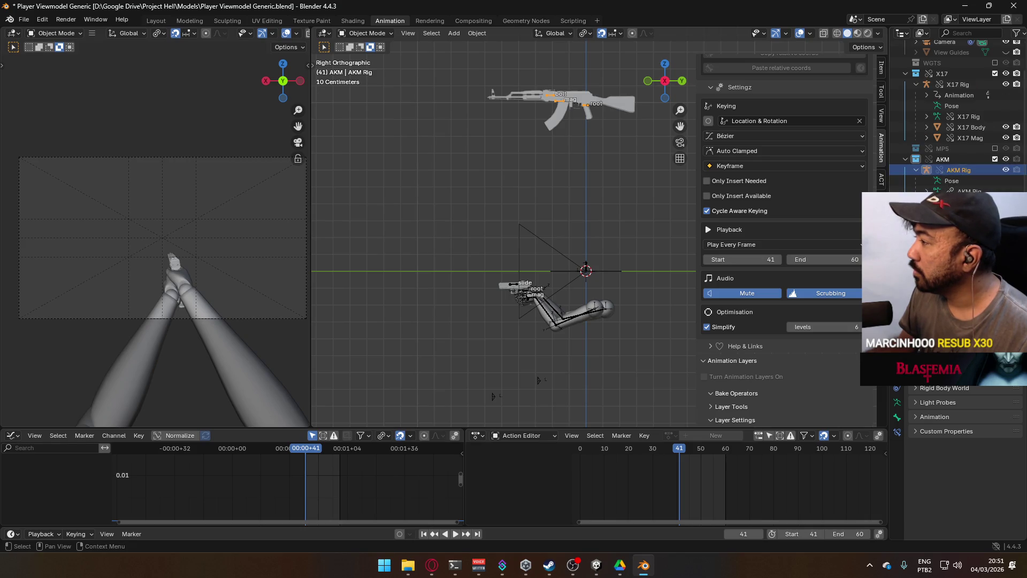
{"action": "right_click", "coordinate": [947, 161]}
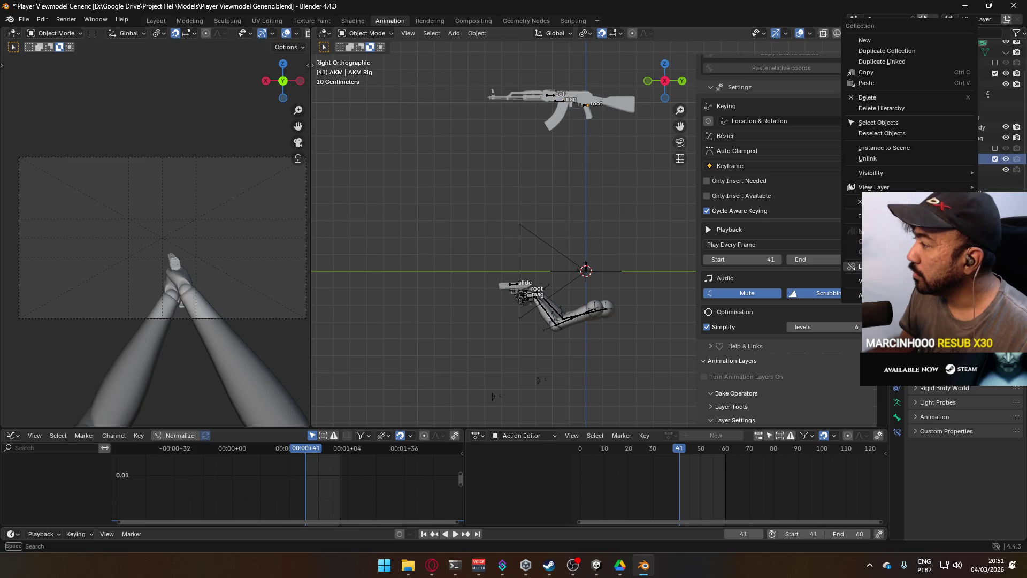
{"action": "mouse_move", "coordinate": [920, 265]}
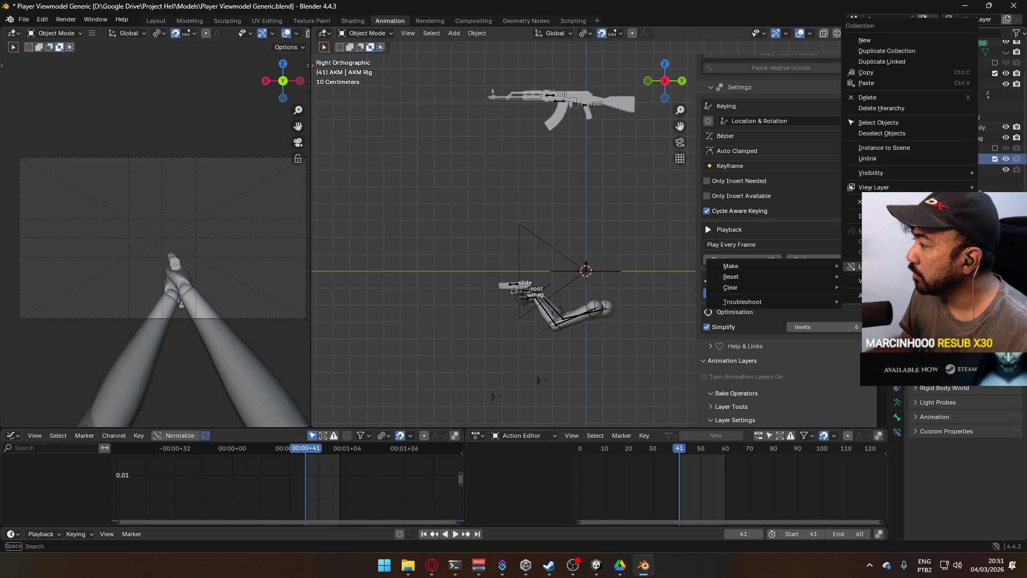
{"action": "mouse_move", "coordinate": [799, 302]}
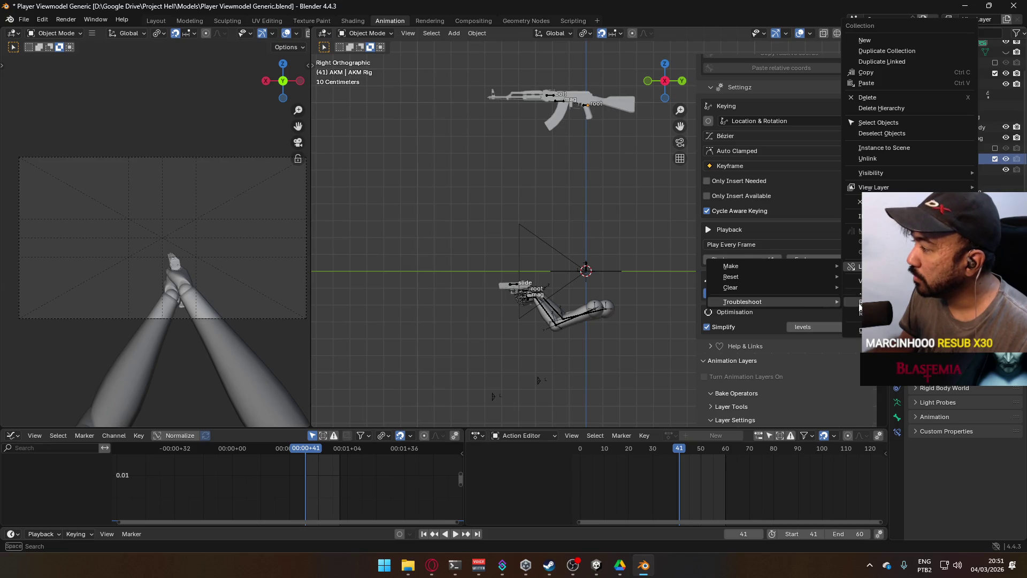
{"action": "left_click", "coordinate": [878, 329]}
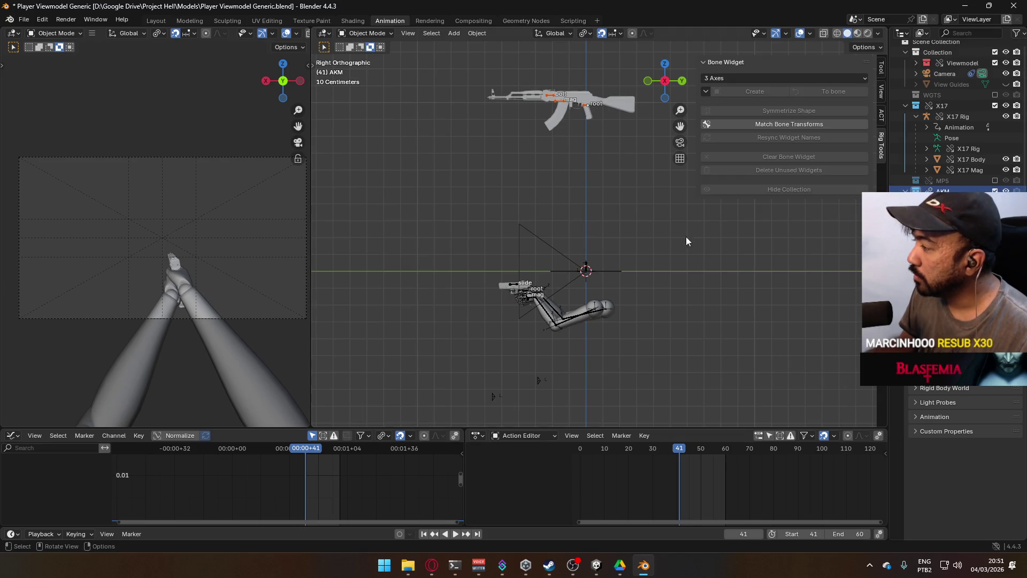
Delete the AKM collection from the scene and save the viewmodel file.
{"action": "left_click", "coordinate": [587, 104]}
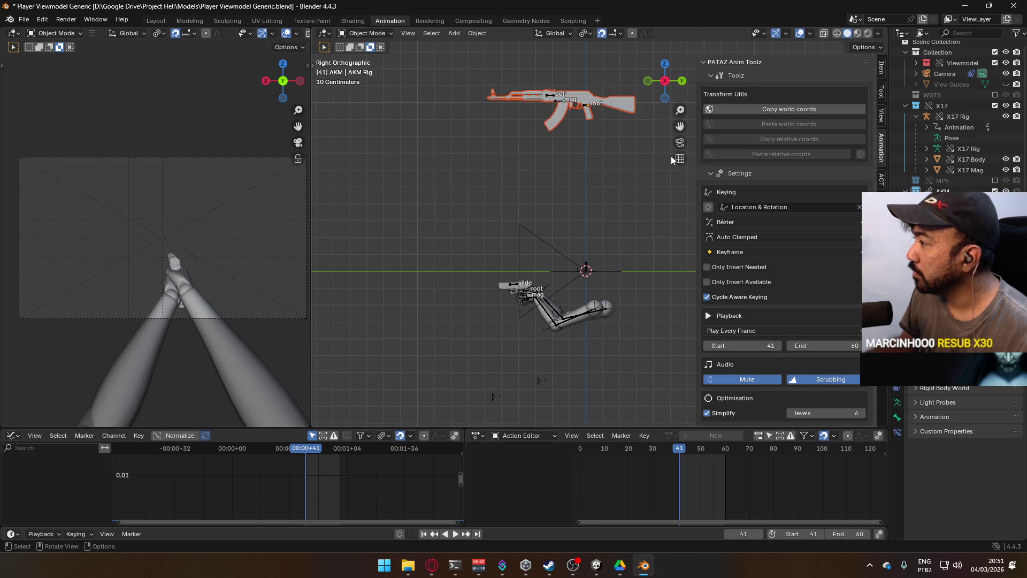
{"action": "key", "text": "Delete"}
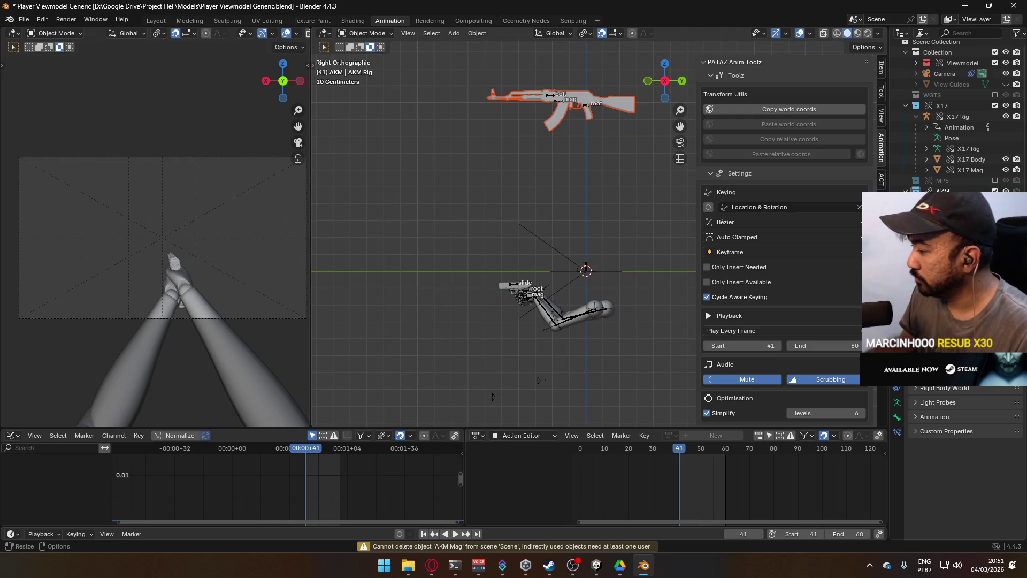
{"action": "right_click", "coordinate": [942, 191]}
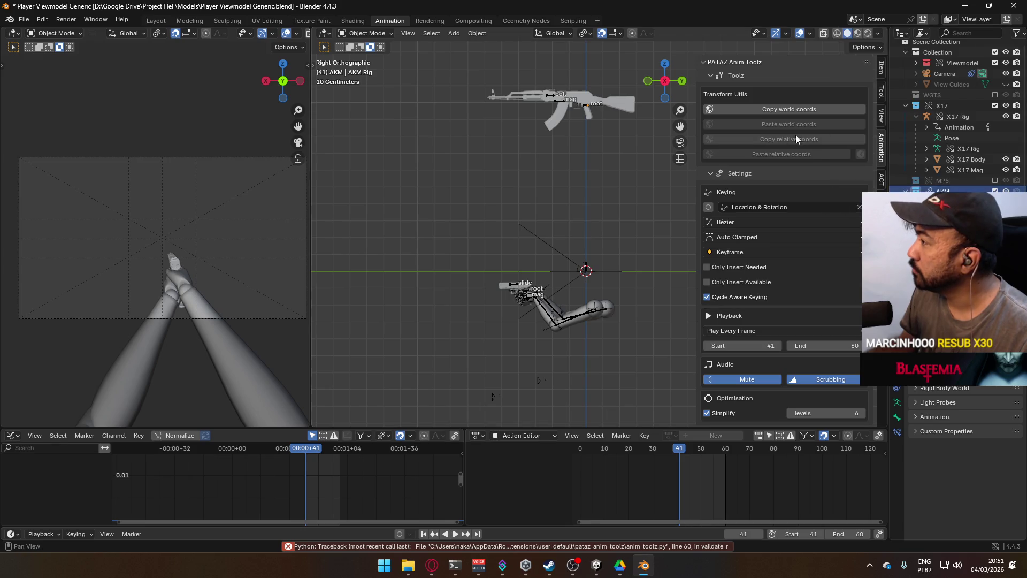
{"action": "right_click", "coordinate": [942, 191]}
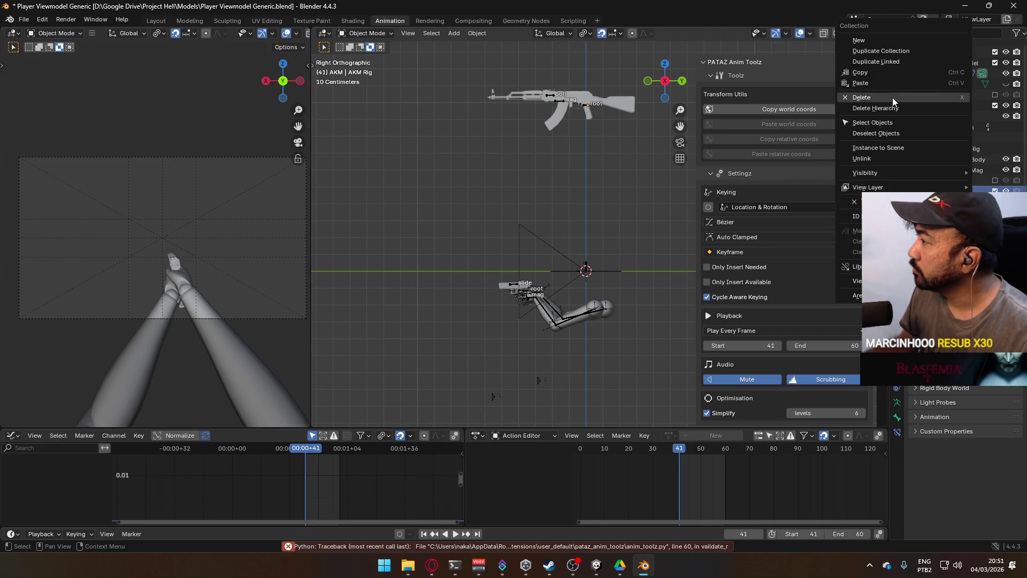
{"action": "left_click", "coordinate": [909, 110]}
{"action": "key", "text": "ctrl+s"}
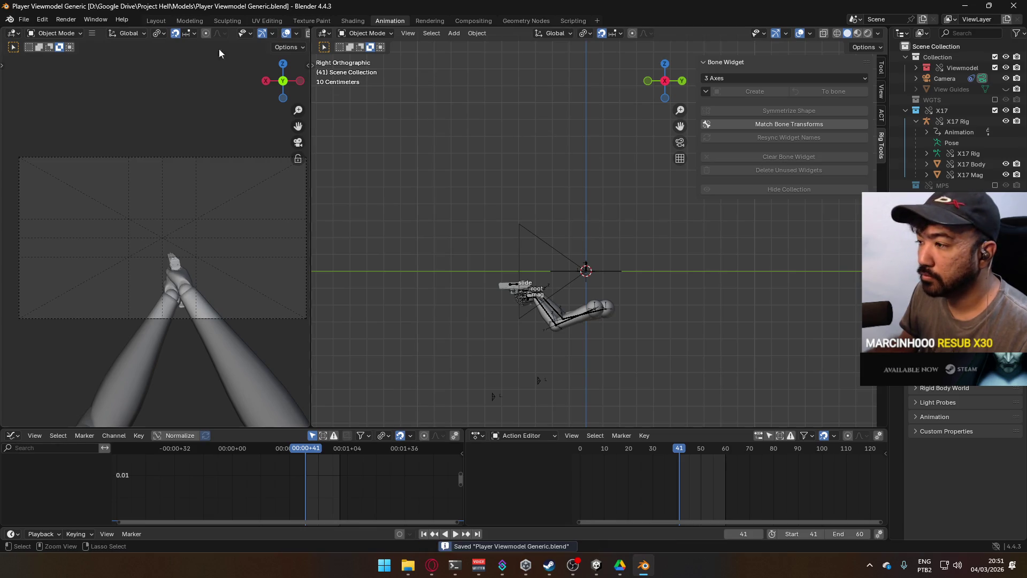
{"action": "left_click", "coordinate": [24, 20]}
Open Weapon Library.blend, add and remove animation layers on the AKM Rig, then turn them off.
{"action": "mouse_move", "coordinate": [50, 54]}
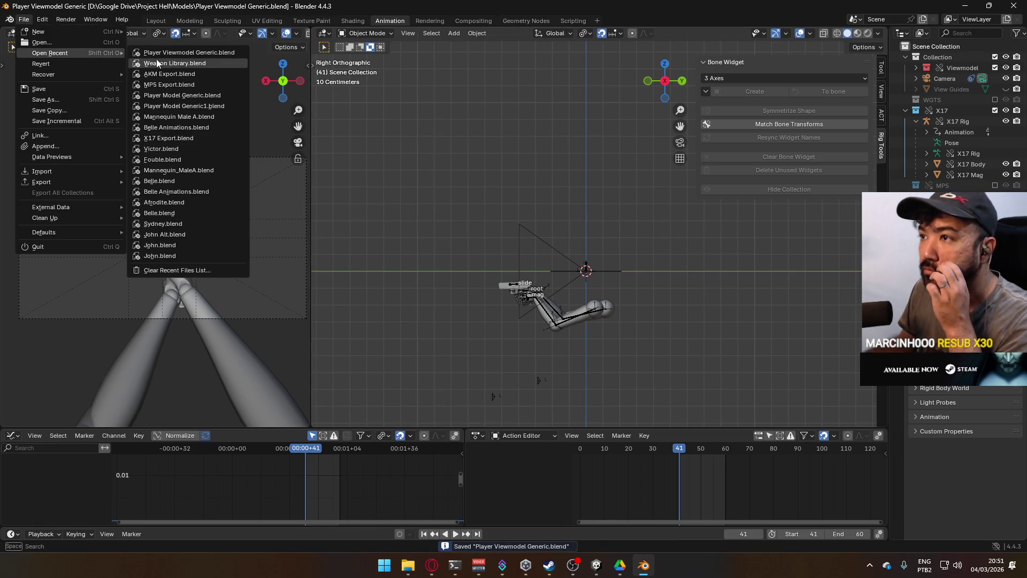
{"action": "left_click", "coordinate": [160, 63]}
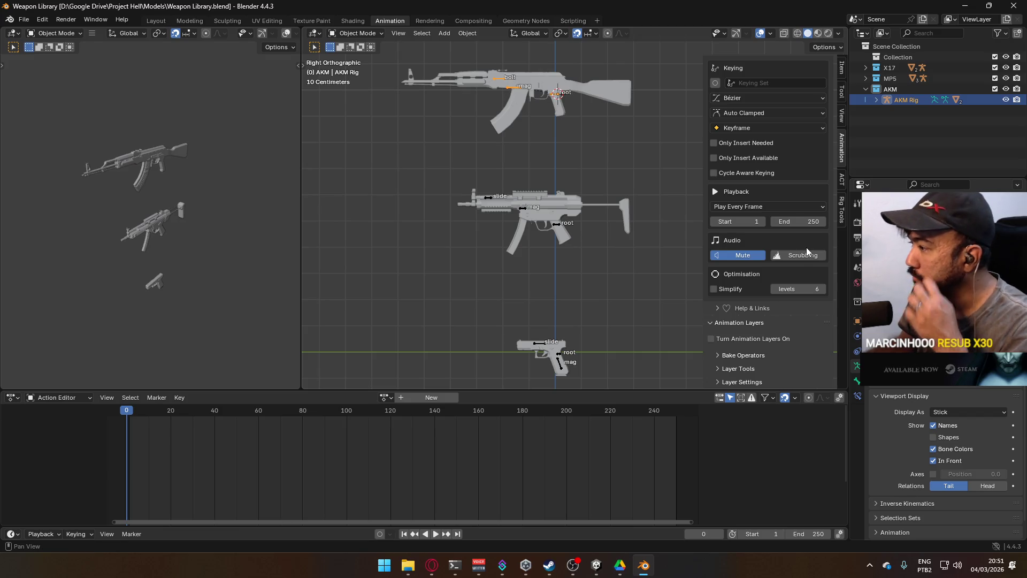
{"action": "left_click", "coordinate": [749, 339]}
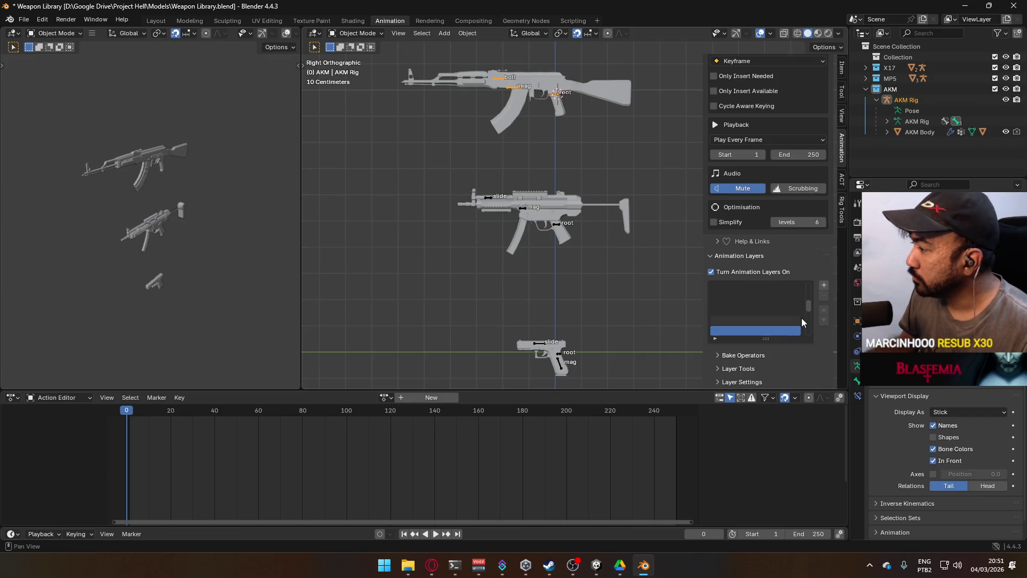
{"action": "left_click", "coordinate": [823, 285]}
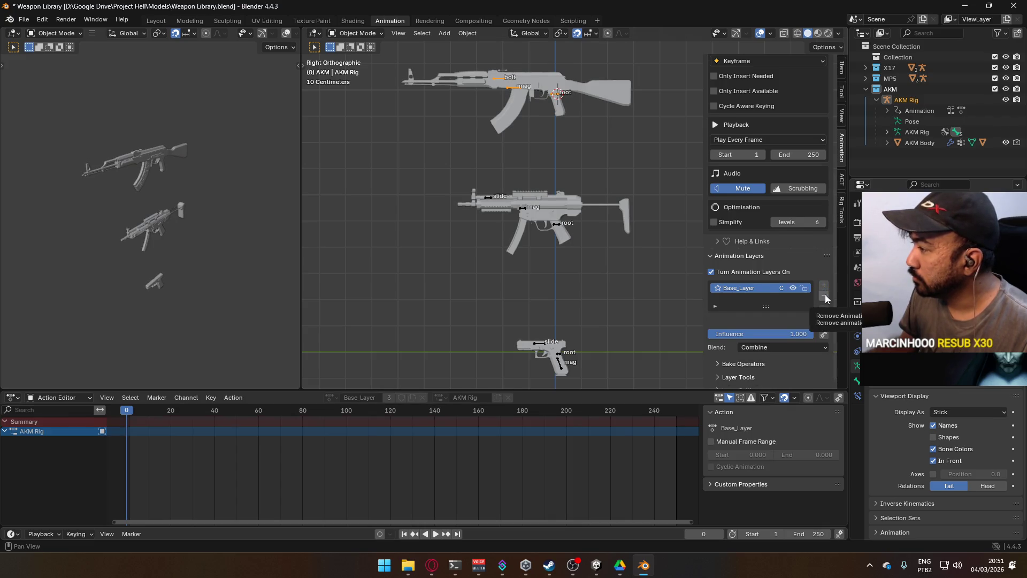
{"action": "left_click", "coordinate": [825, 298]}
{"action": "left_click", "coordinate": [751, 339]}
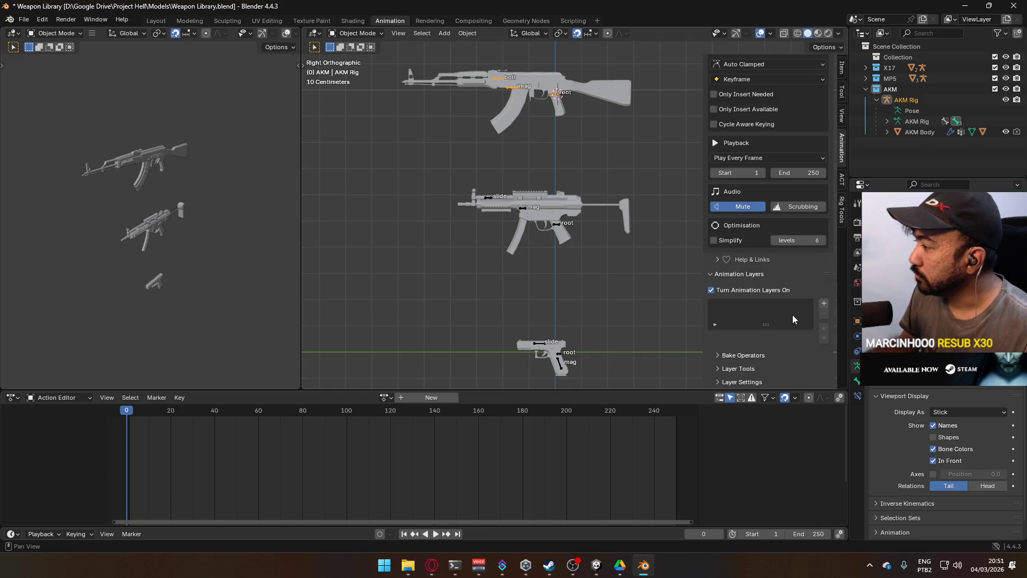
{"action": "left_click", "coordinate": [825, 306]}
{"action": "left_click", "coordinate": [824, 316]}
{"action": "left_click", "coordinate": [758, 291]}
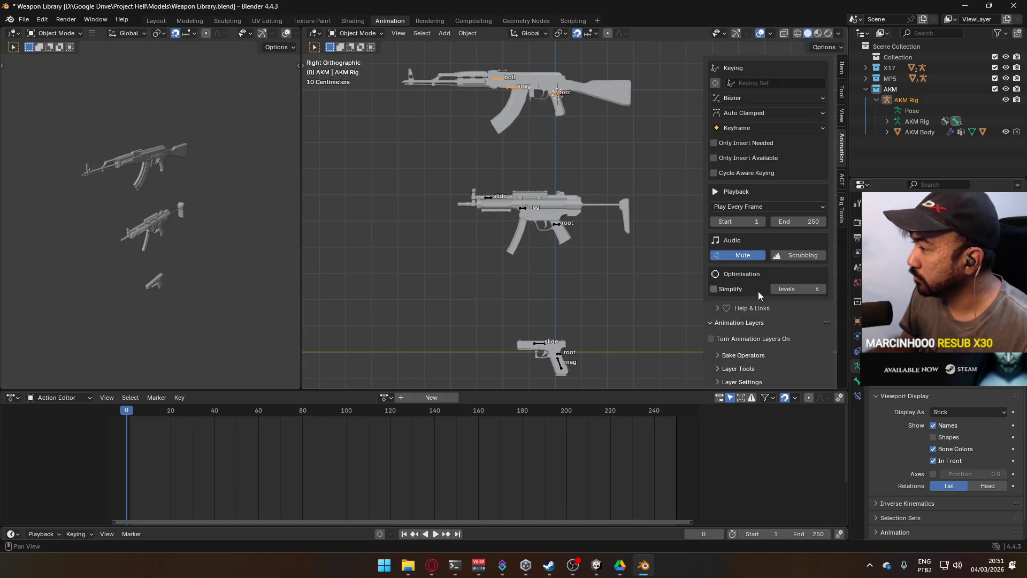
Save Weapon Library.blend, revert it to the saved version, and save again.
{"action": "key", "text": "ctrl+s"}
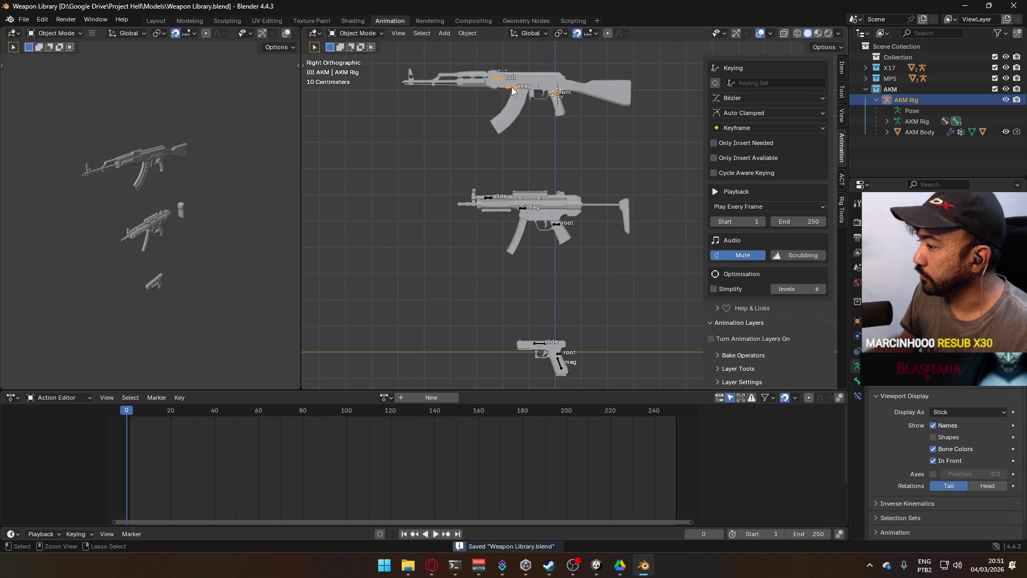
{"action": "left_click", "coordinate": [23, 24]}
{"action": "left_click", "coordinate": [32, 67]}
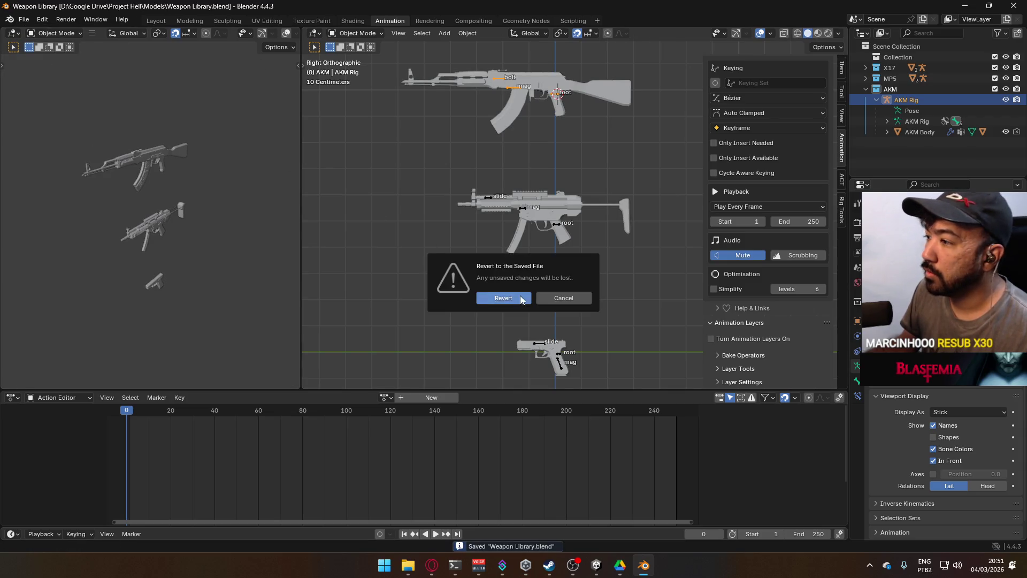
{"action": "left_click", "coordinate": [504, 298]}
{"action": "left_click", "coordinate": [385, 398]}
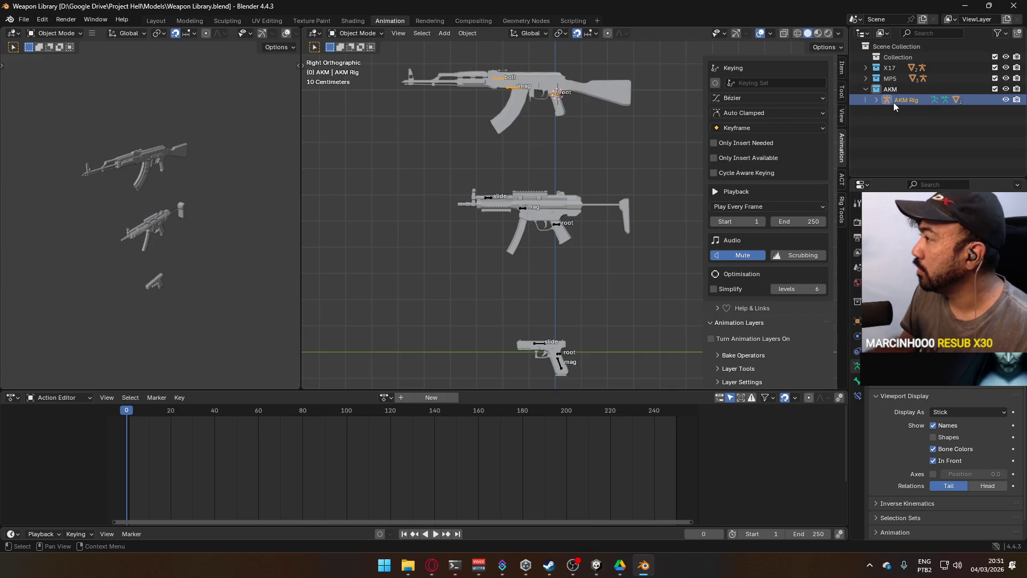
{"action": "key", "text": "ctrl+s"}
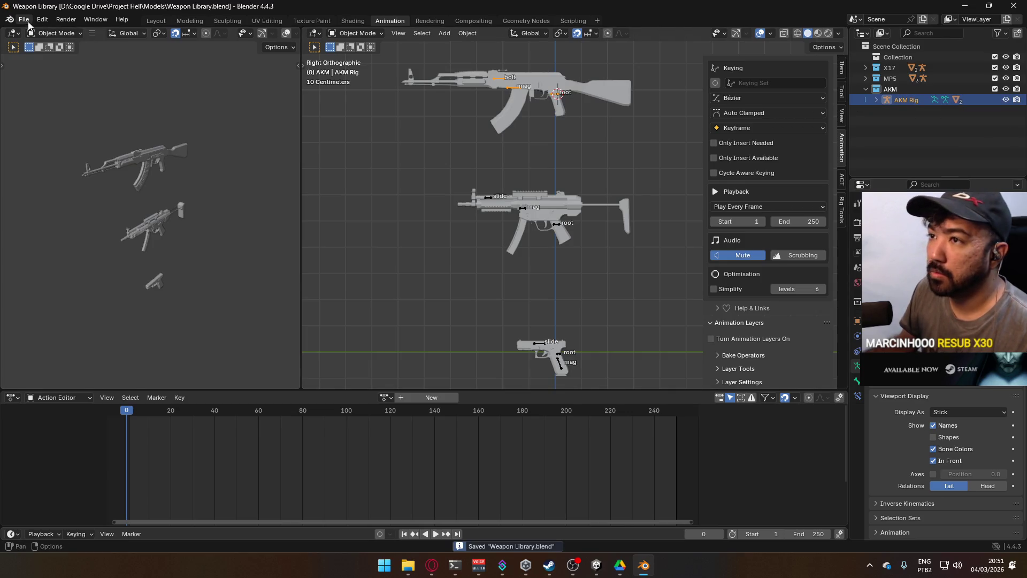
Reopen Player Viewmodel Generic.blend from the recent files list.
{"action": "left_click", "coordinate": [23, 20]}
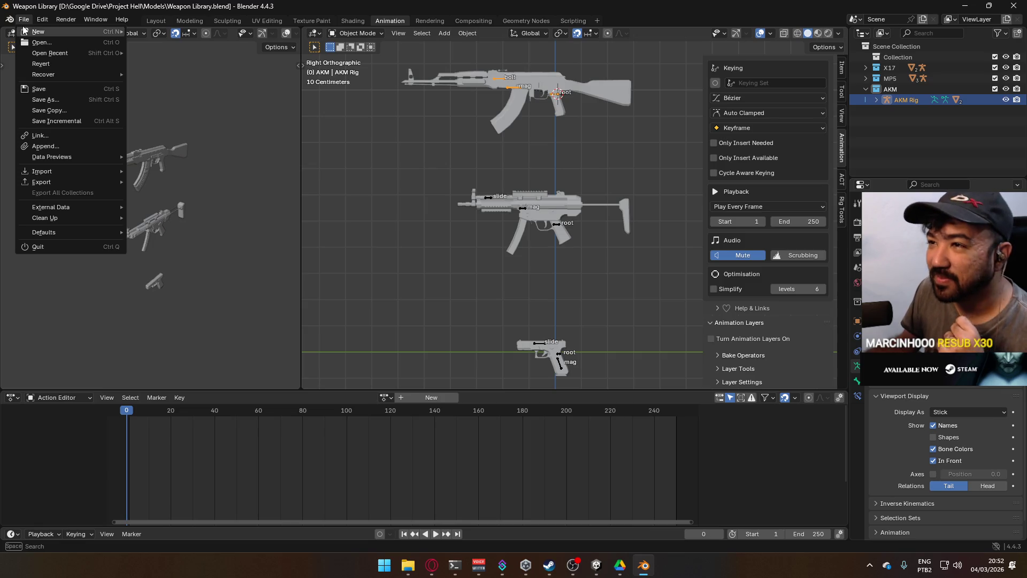
{"action": "mouse_move", "coordinate": [41, 56]}
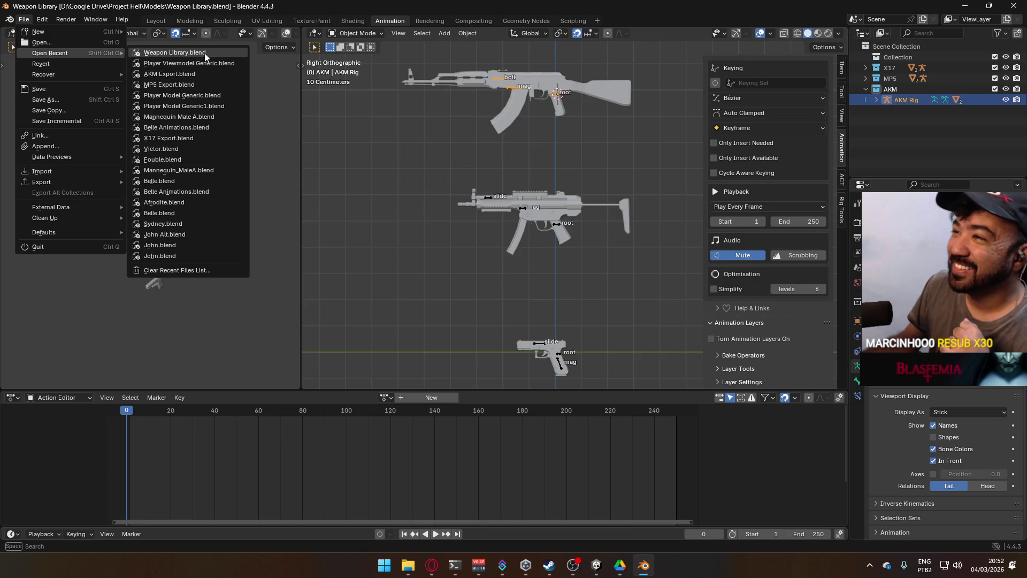
{"action": "left_click", "coordinate": [23, 20]}
{"action": "mouse_move", "coordinate": [50, 53]}
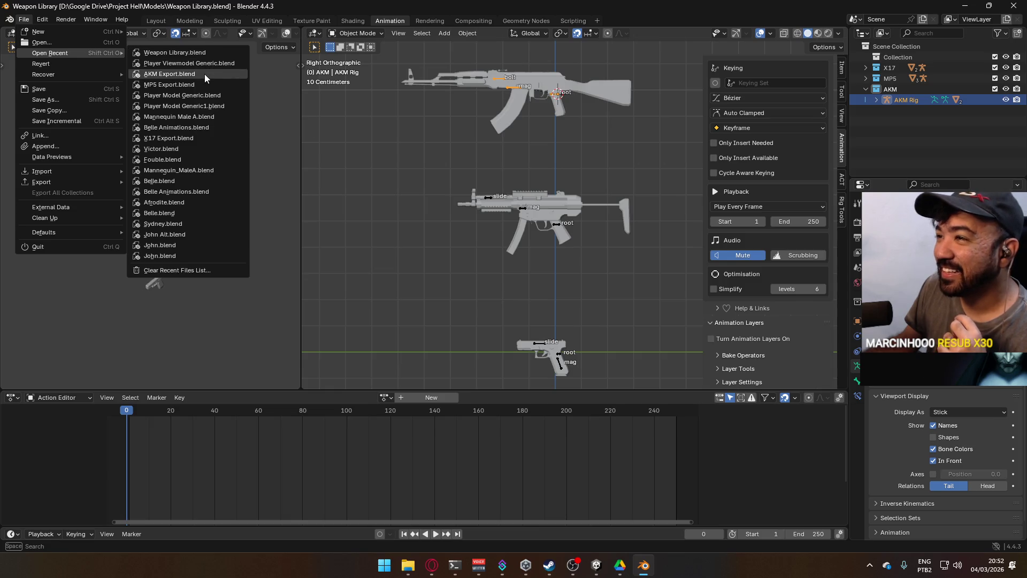
{"action": "left_click", "coordinate": [216, 64]}
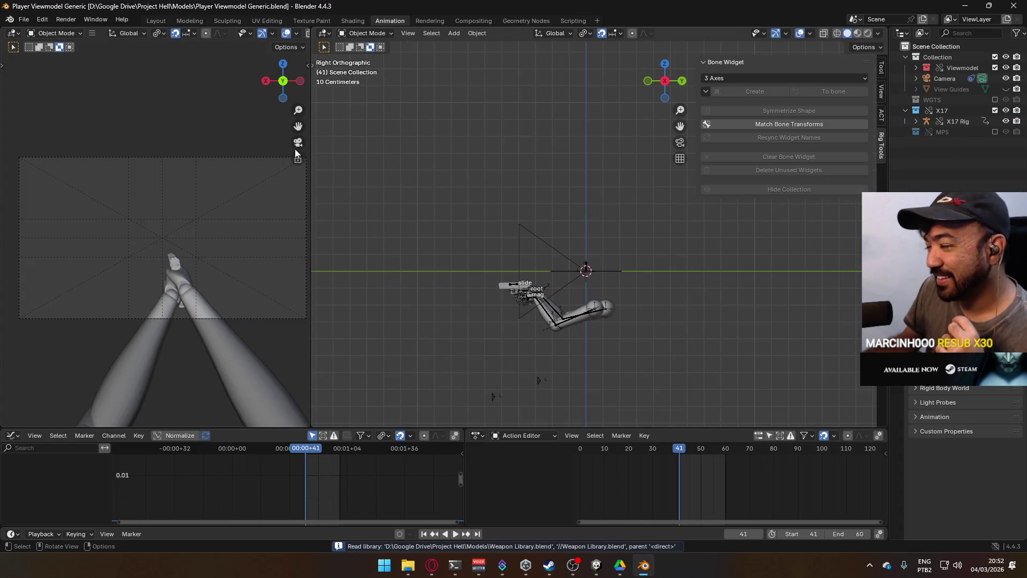
{"action": "left_click", "coordinate": [34, 13]}
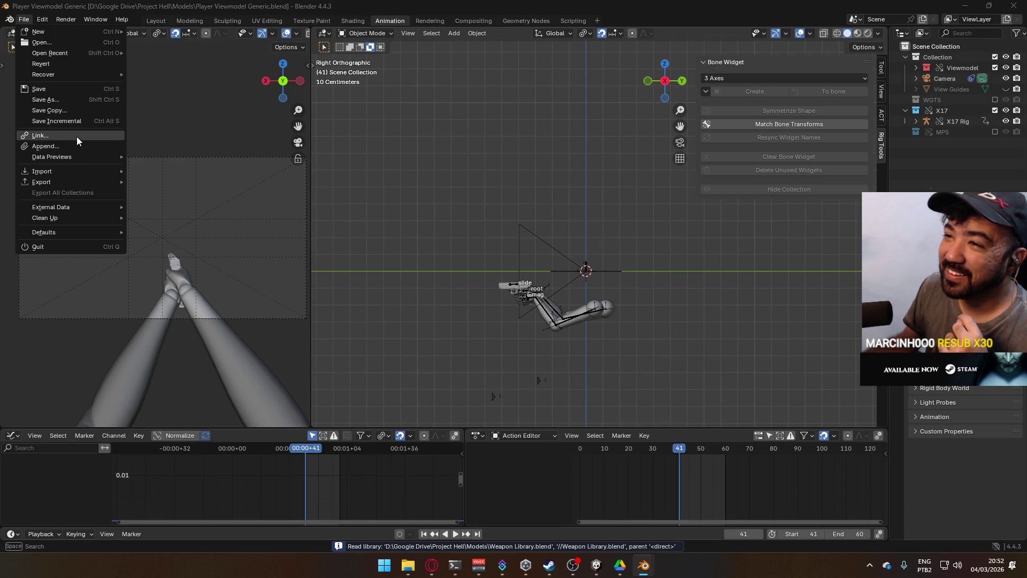
Link the AKM collection from Weapon Library.blend's Collection folder into the scene.
{"action": "left_click", "coordinate": [75, 137]}
{"action": "double_click", "coordinate": [451, 178]}
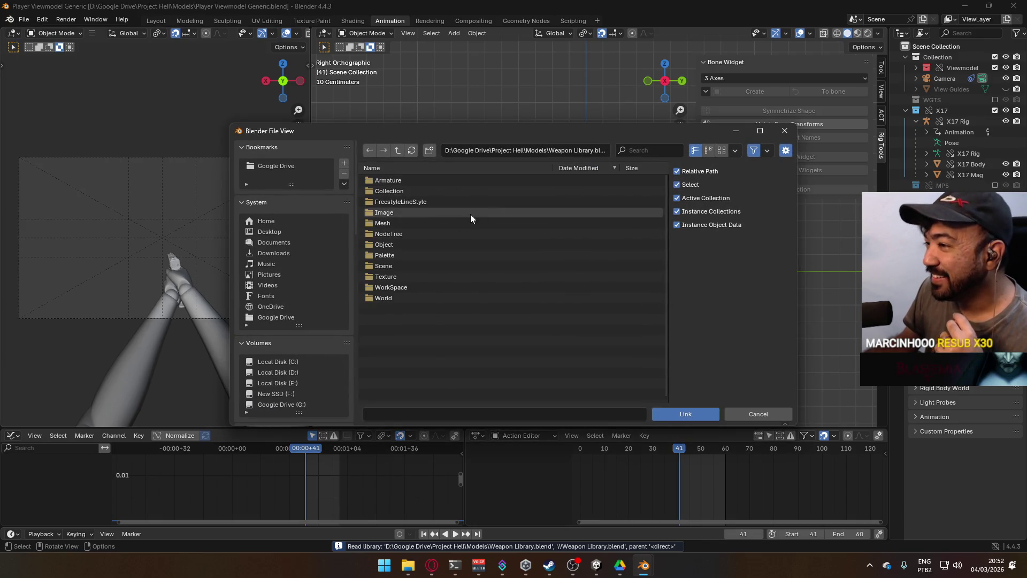
{"action": "double_click", "coordinate": [423, 245]}
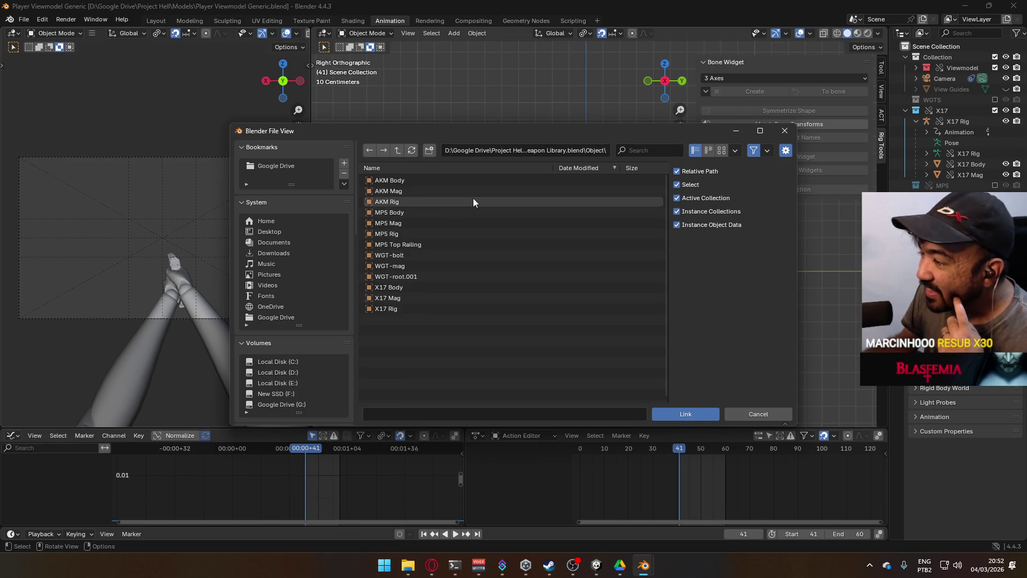
{"action": "left_click", "coordinate": [444, 201]}
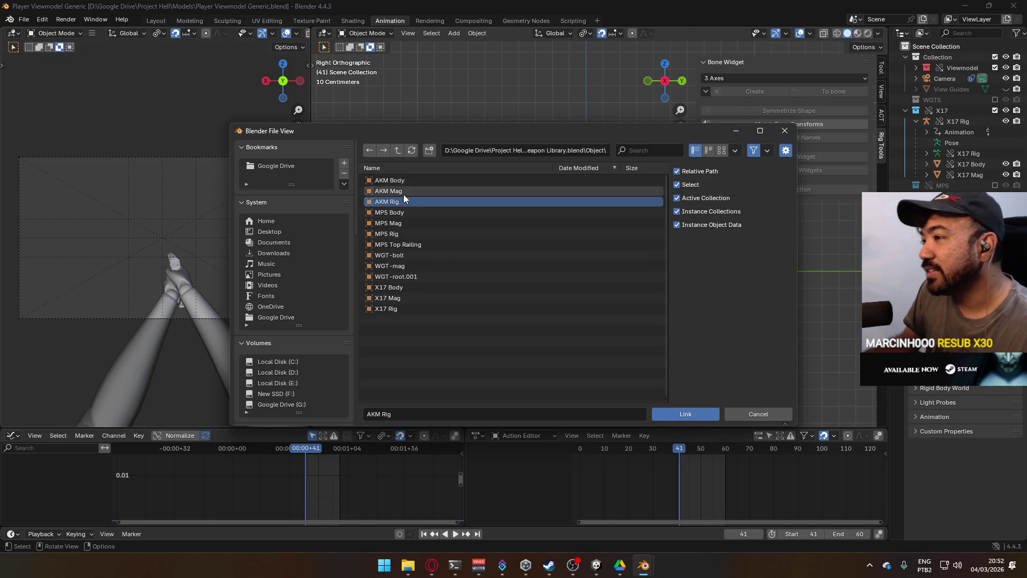
{"action": "left_click", "coordinate": [396, 153]}
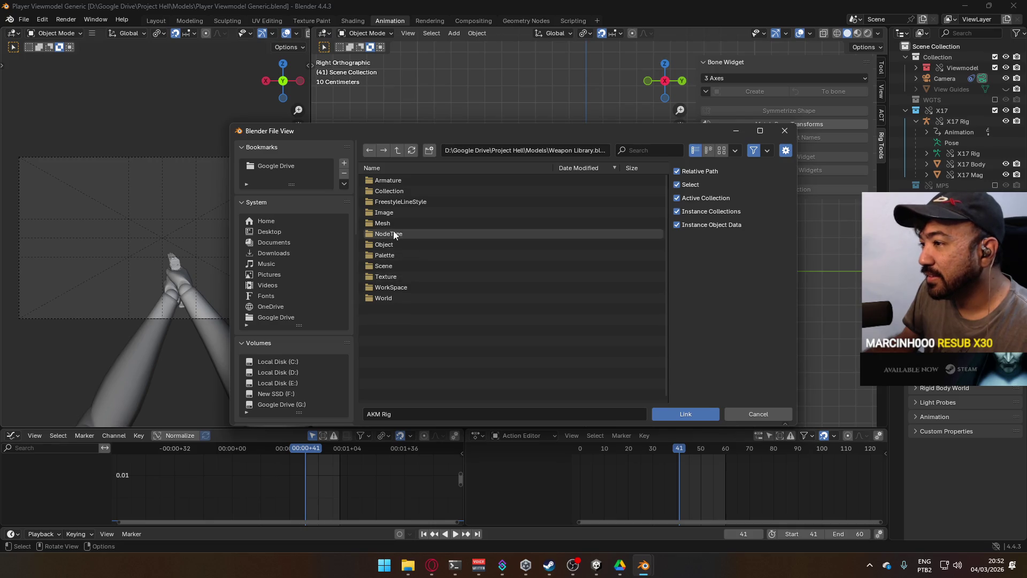
{"action": "left_click", "coordinate": [396, 191]}
{"action": "left_click", "coordinate": [396, 179]}
{"action": "left_click", "coordinate": [686, 413]}
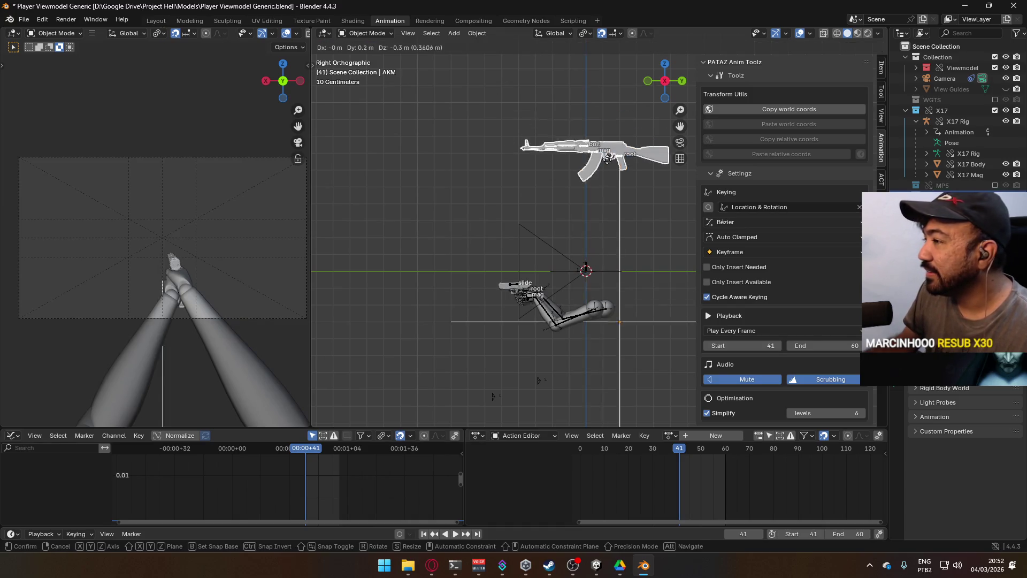
Make the linked AKM a library override, save, and reset the AKM rig to the origin.
{"action": "right_click", "coordinate": [909, 195]}
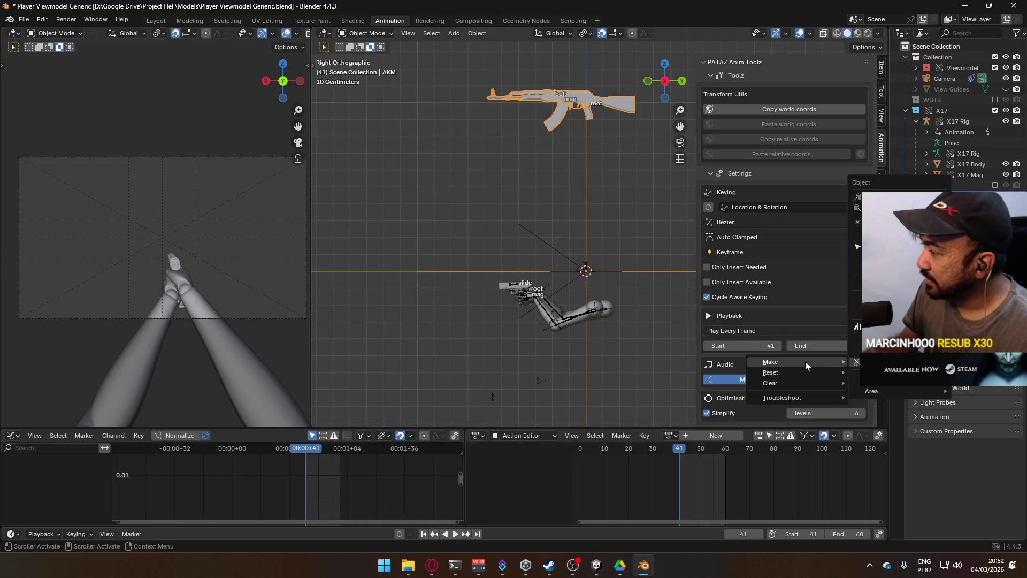
{"action": "left_click", "coordinate": [805, 361]}
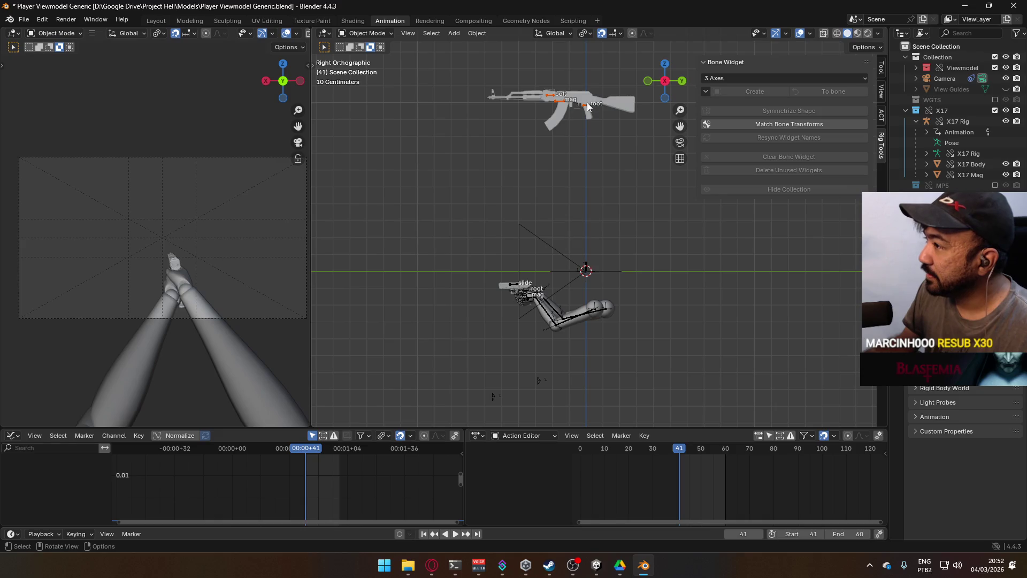
{"action": "left_click", "coordinate": [587, 103]}
{"action": "key", "text": "ctrl+s"}
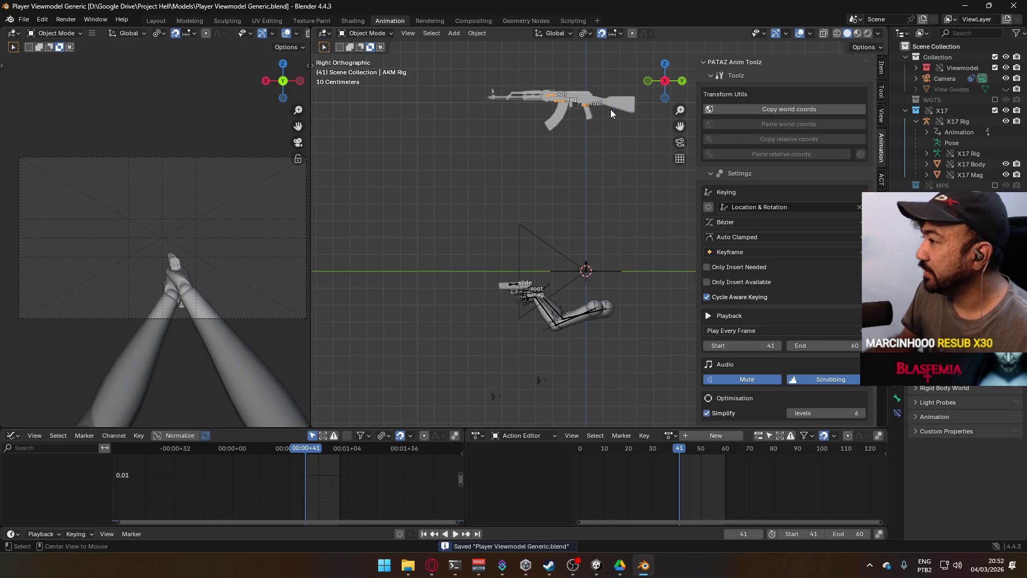
{"action": "key", "text": "alt+g"}
Enable animation layers on the AKM rig and assign the POSE Hipfire Primary action.
{"action": "scroll", "coordinate": [827, 257], "scroll_direction": "down", "scroll_amount": 4}
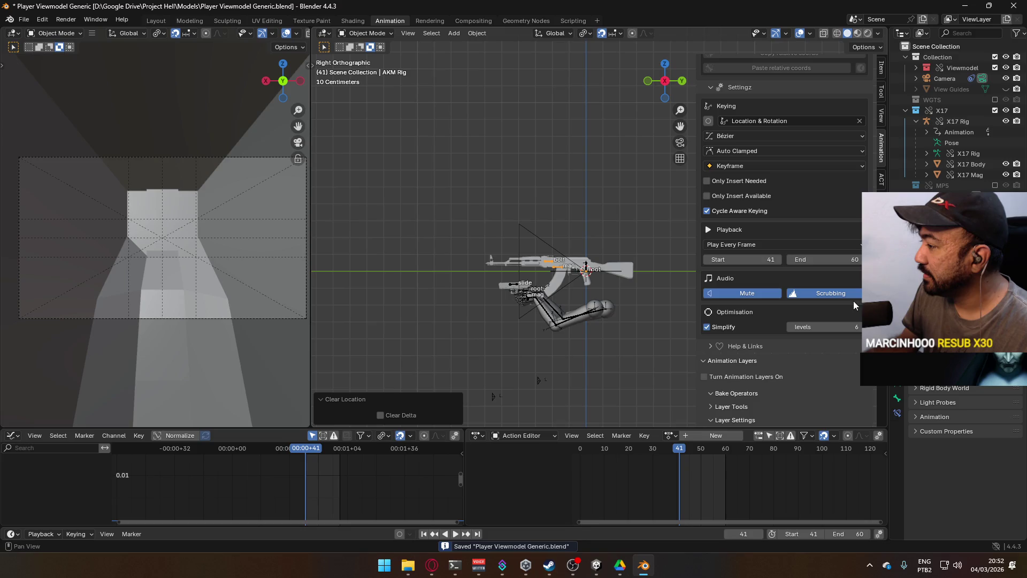
{"action": "left_click", "coordinate": [740, 381]}
{"action": "scroll", "coordinate": [813, 350], "scroll_direction": "down", "scroll_amount": 4}
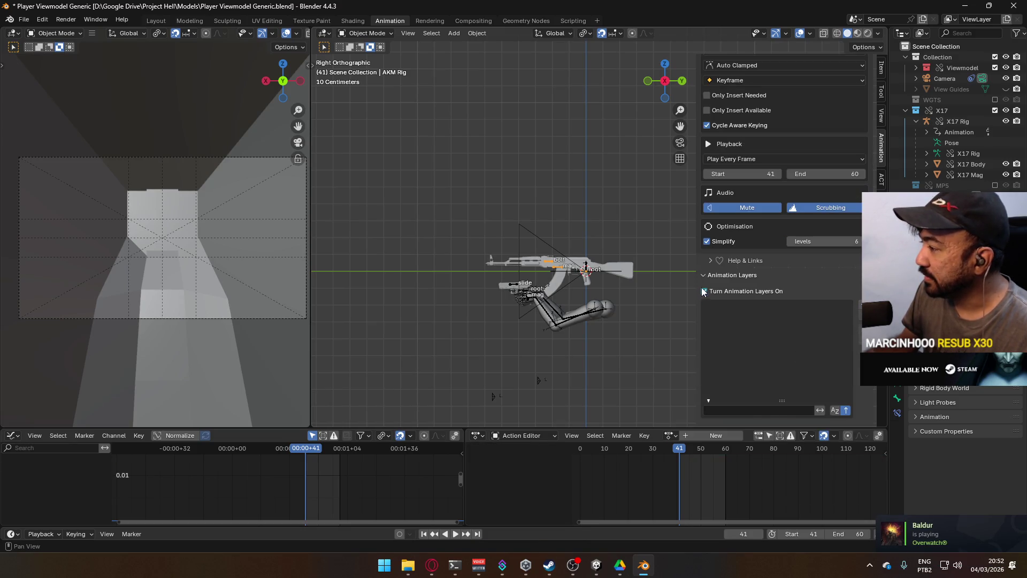
{"action": "key", "text": "ctrl+s"}
{"action": "left_click", "coordinate": [669, 435]}
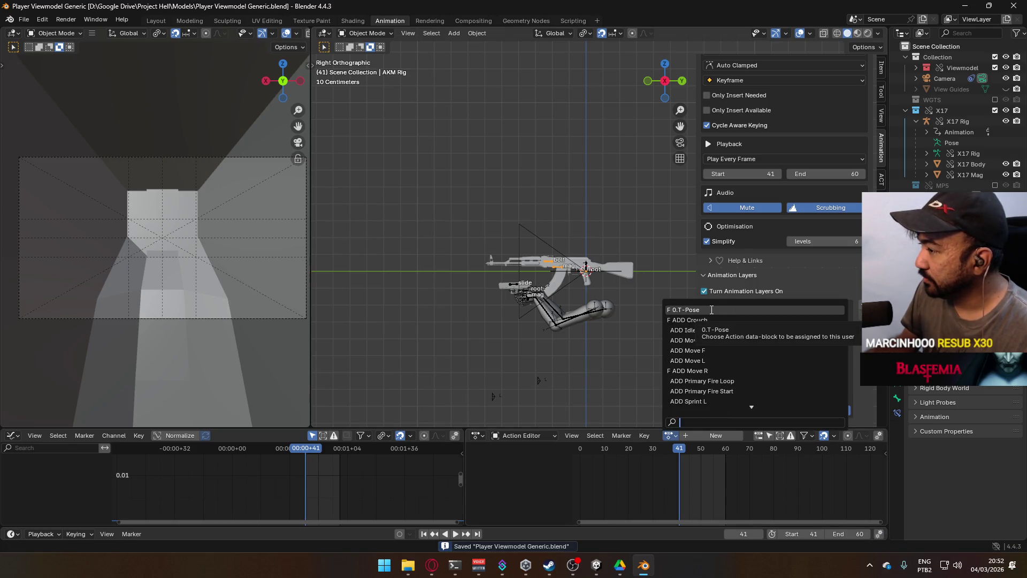
{"action": "scroll", "coordinate": [727, 321], "scroll_direction": "down", "scroll_amount": 20}
{"action": "scroll", "coordinate": [739, 333], "scroll_direction": "down", "scroll_amount": 5}
{"action": "scroll", "coordinate": [740, 319], "scroll_direction": "up", "scroll_amount": 2}
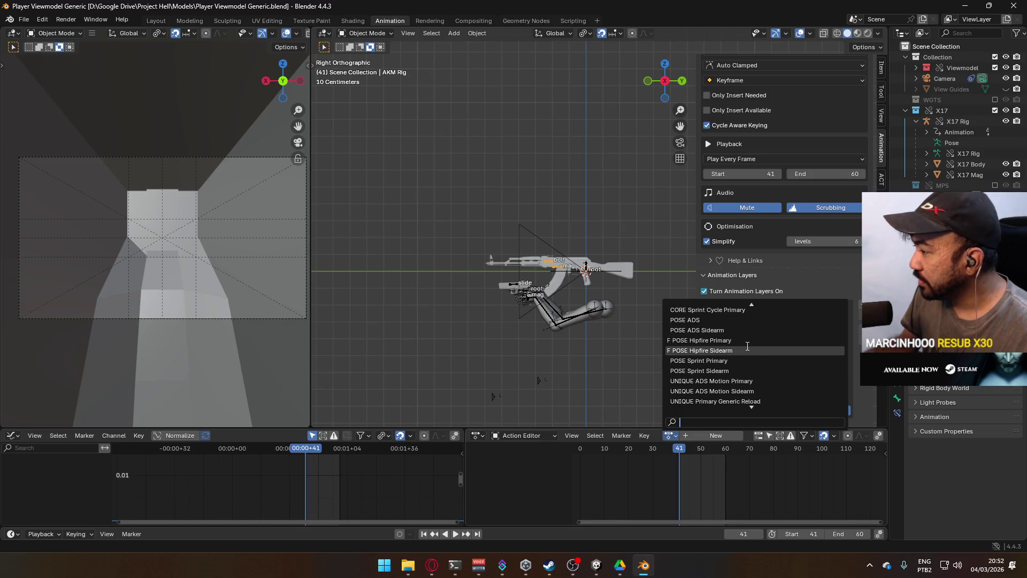
{"action": "left_click", "coordinate": [749, 340]}
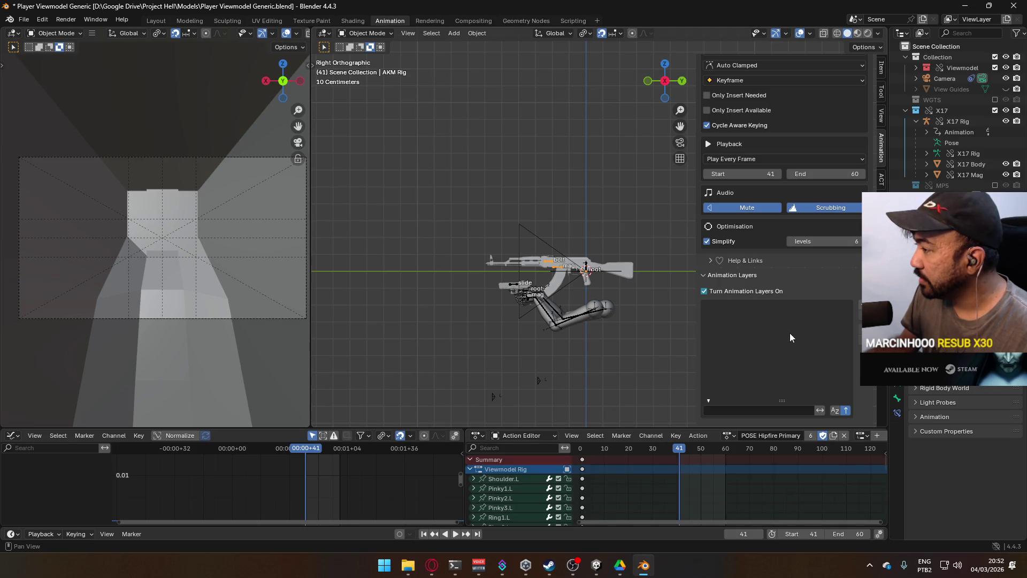
Re-enable animation layers and remove the extra Anim_Layer, keeping Base_Layer.
{"action": "scroll", "coordinate": [747, 293], "scroll_direction": "up", "scroll_amount": 4}
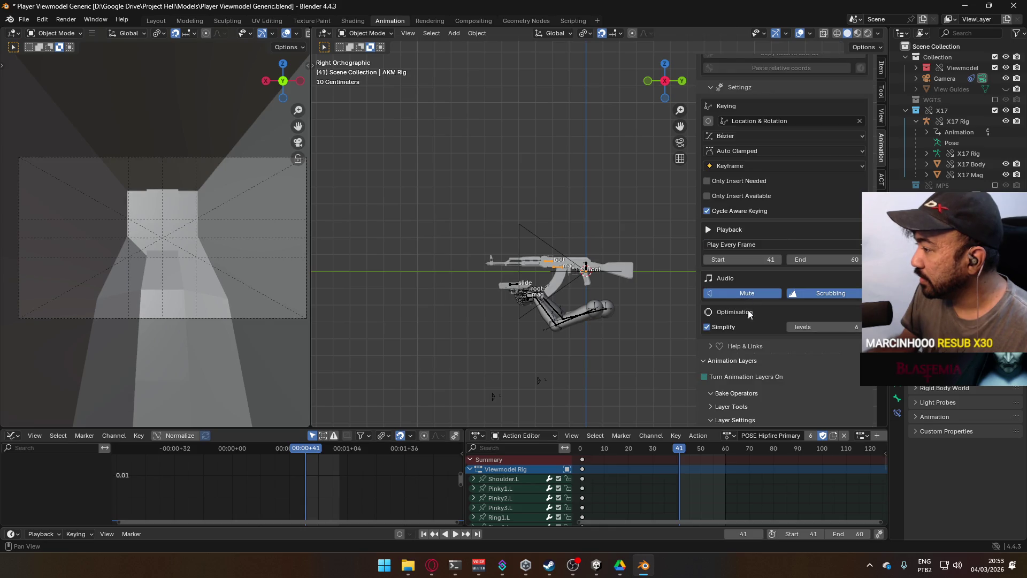
{"action": "left_click", "coordinate": [747, 377]}
{"action": "scroll", "coordinate": [814, 350], "scroll_direction": "down", "scroll_amount": 5}
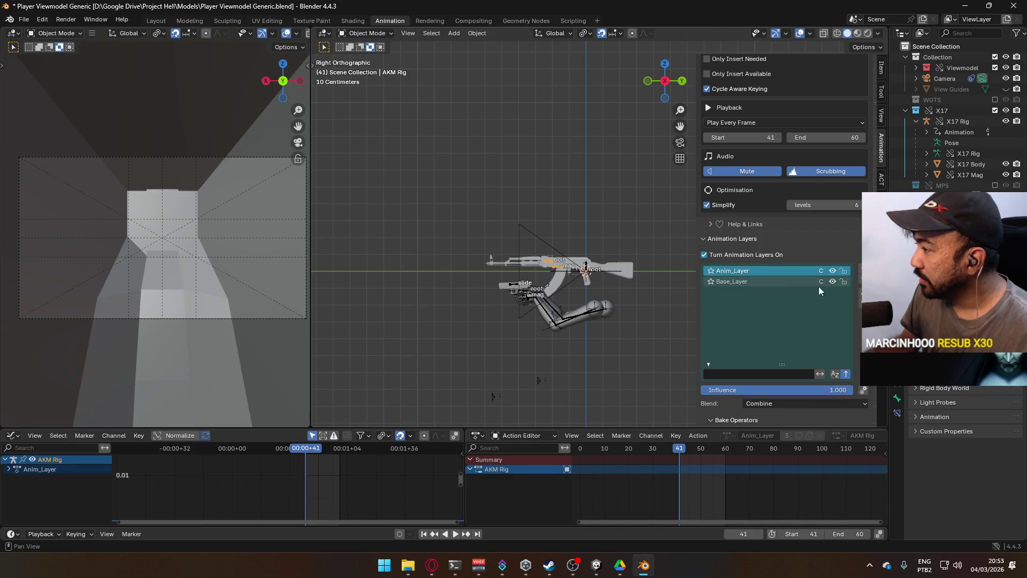
{"action": "left_click", "coordinate": [858, 280]}
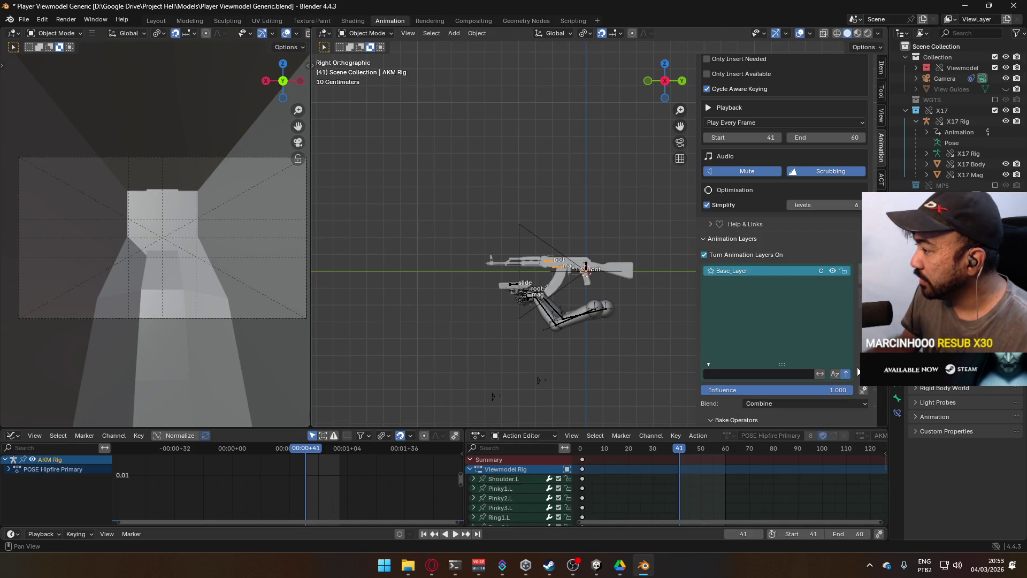
{"action": "scroll", "coordinate": [780, 346], "scroll_direction": "down", "scroll_amount": 6}
{"action": "scroll", "coordinate": [780, 346], "scroll_direction": "down", "scroll_amount": 1}
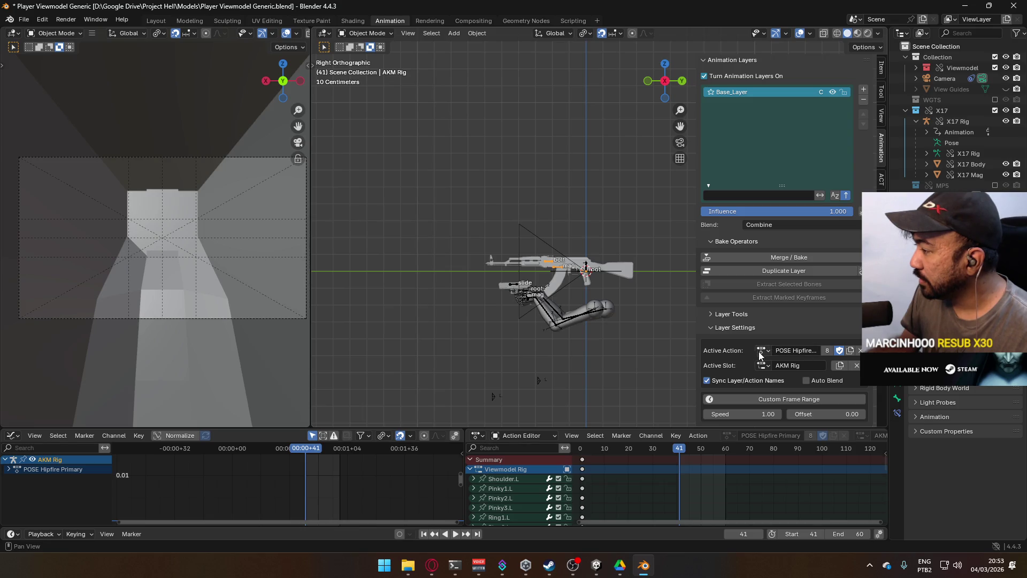
{"action": "scroll", "coordinate": [727, 474], "scroll_direction": "down", "scroll_amount": 10}
Go to frame 1, show the MP5 collection, and try switching the rig to Edit Mode.
{"action": "middle_click_drag", "start_coordinate": [727, 474], "coordinate": [769, 479]}
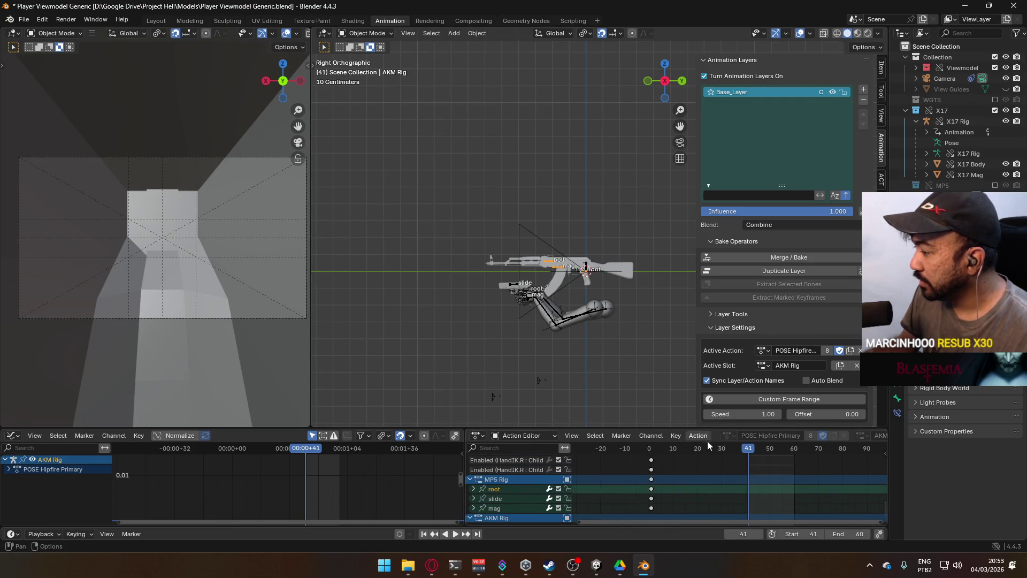
{"action": "left_click", "coordinate": [651, 449]}
{"action": "scroll", "coordinate": [617, 356], "scroll_direction": "up", "scroll_amount": 2}
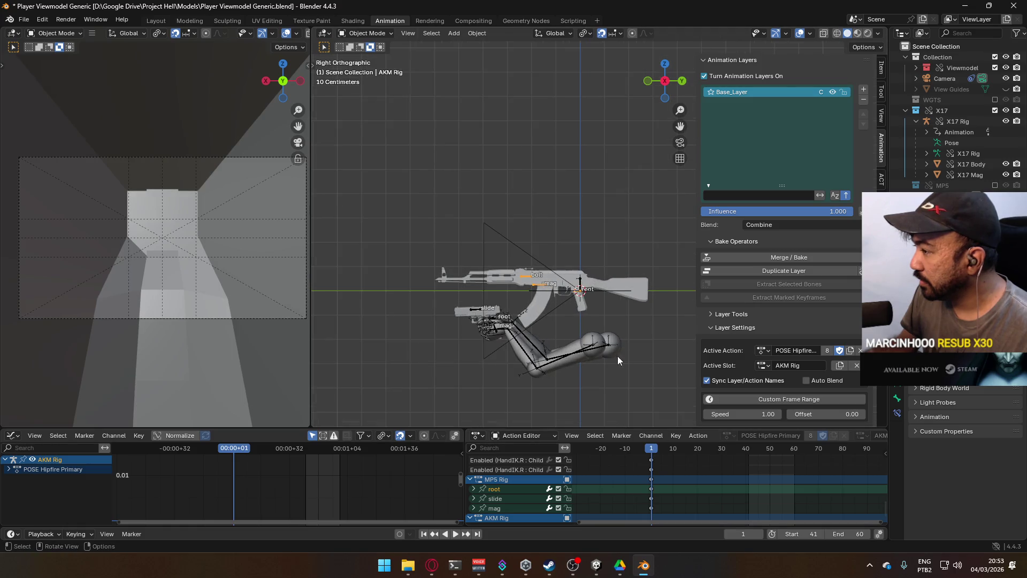
{"action": "left_click", "coordinate": [994, 185]}
{"action": "scroll", "coordinate": [621, 165], "scroll_direction": "up", "scroll_amount": 3}
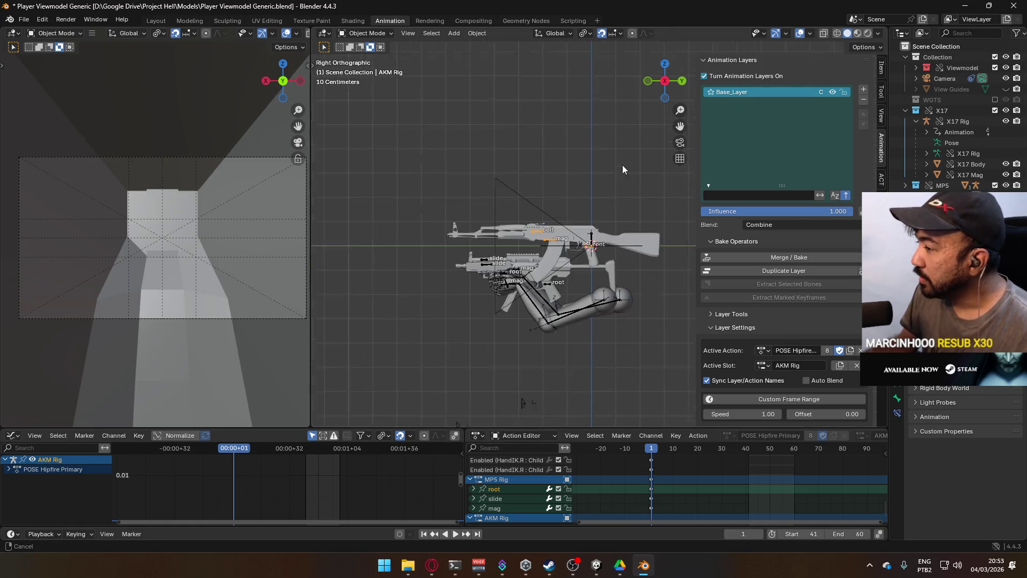
{"action": "left_click", "coordinate": [364, 33]}
{"action": "left_click", "coordinate": [364, 58]}
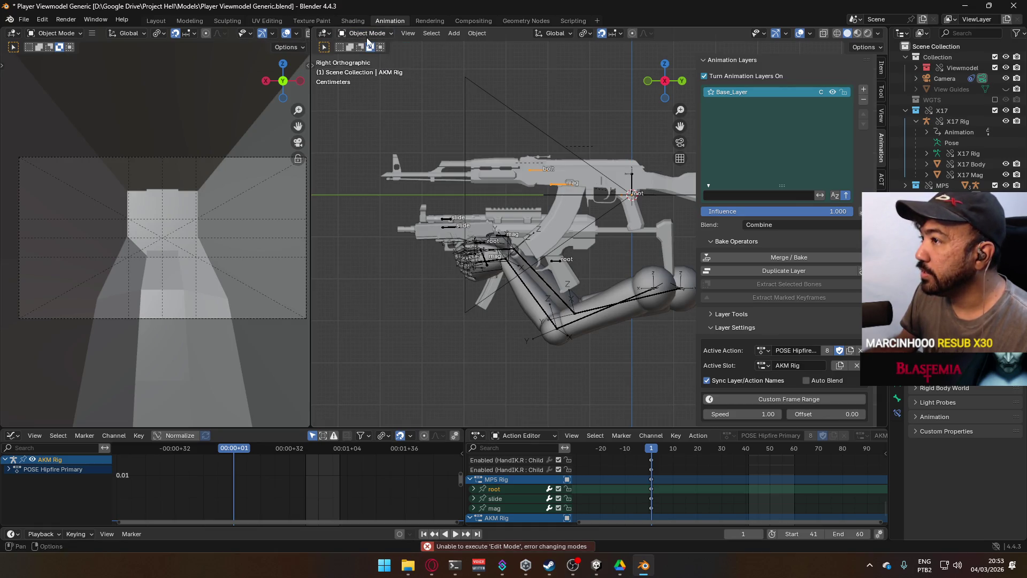
In Pose Mode with vertex snapping, move the AKM root bone onto the MP5 root.
{"action": "left_click", "coordinate": [362, 33]}
{"action": "left_click", "coordinate": [369, 70]}
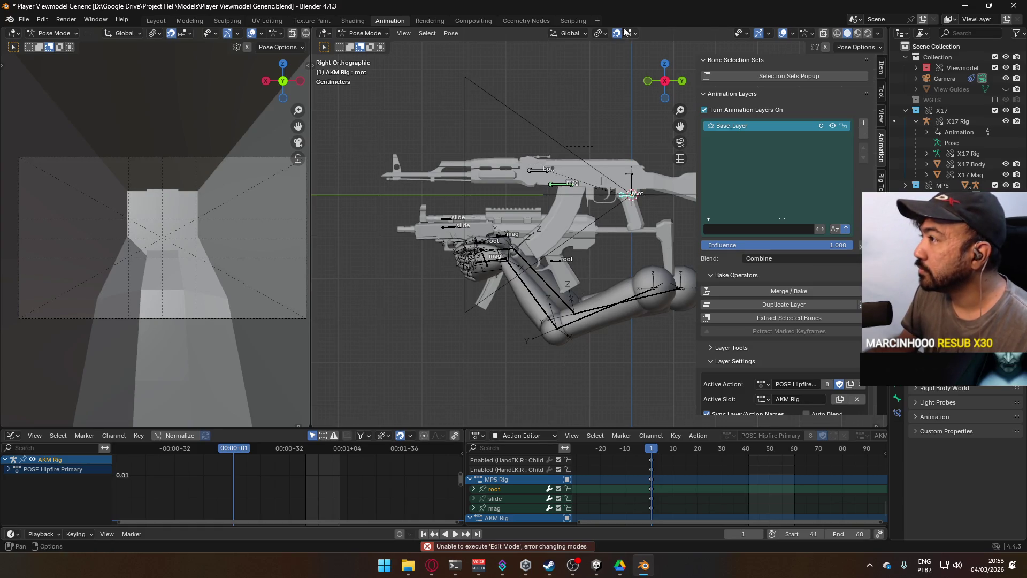
{"action": "left_click", "coordinate": [595, 35]}
{"action": "left_click", "coordinate": [626, 35]}
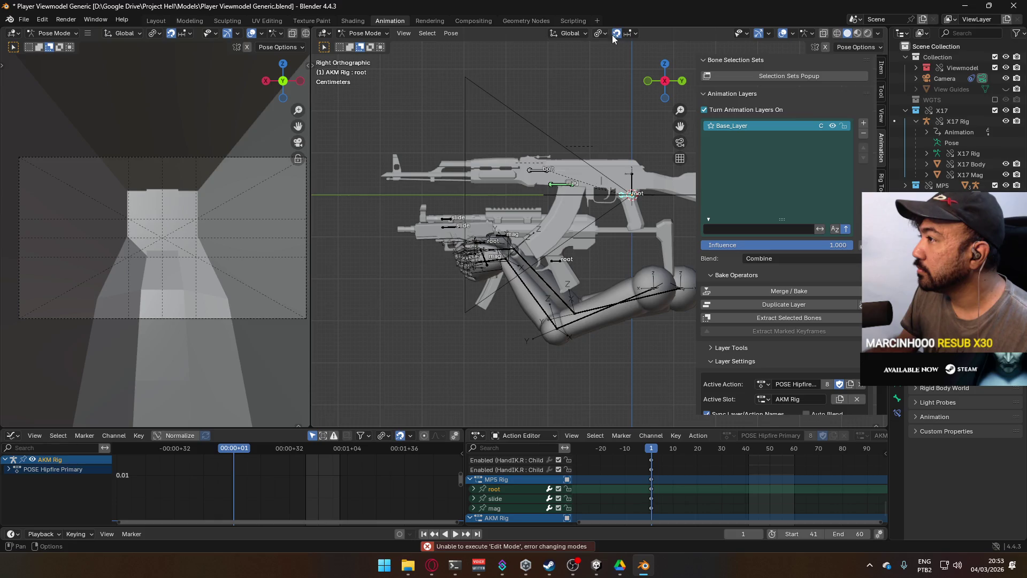
{"action": "left_click", "coordinate": [629, 33]}
{"action": "left_click", "coordinate": [599, 111]}
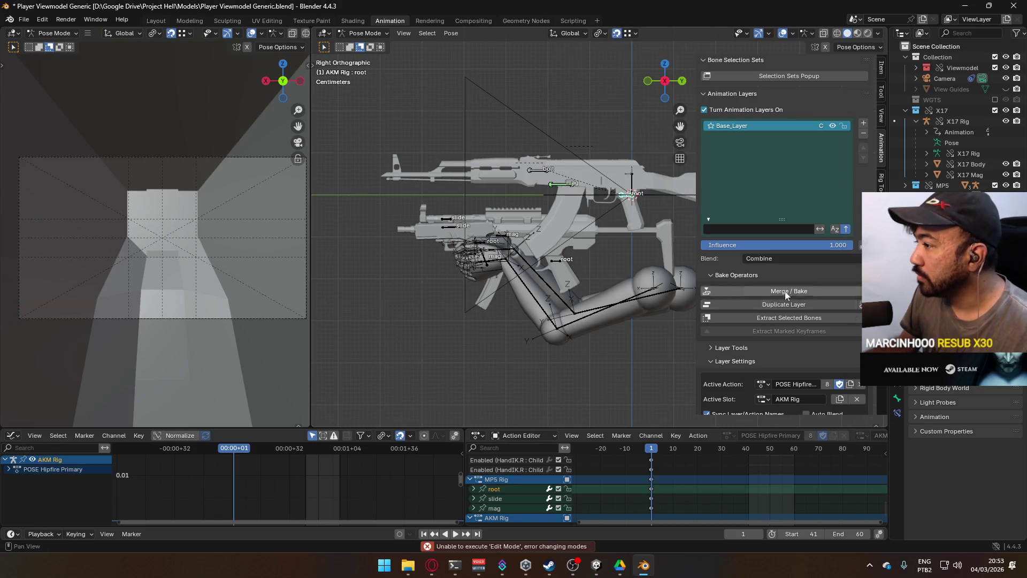
{"action": "key", "text": "g"}
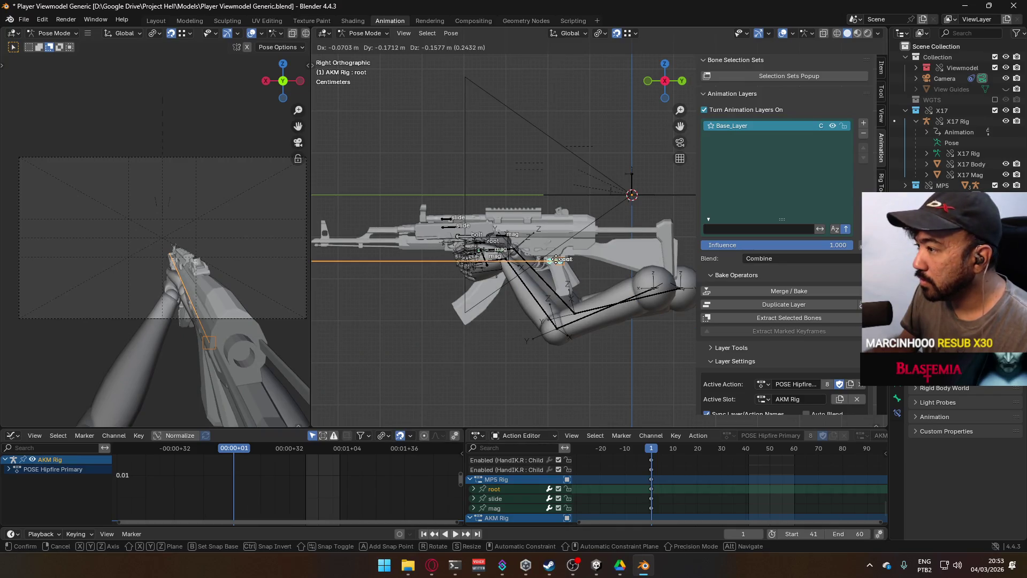
{"action": "left_click", "coordinate": [556, 259]}
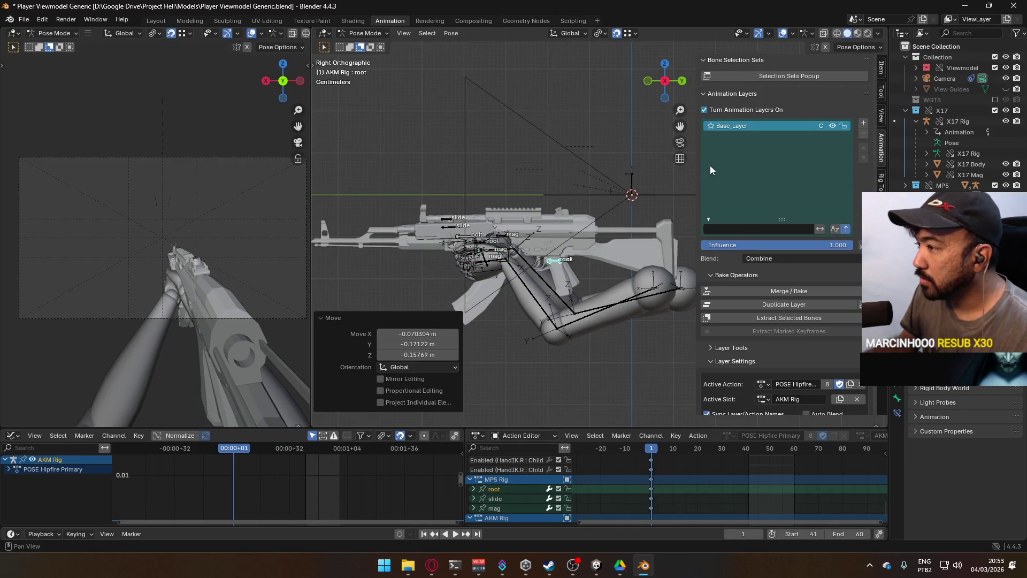
Set snapping back to increments and orbit into perspective, keeping Global orientation.
{"action": "left_click", "coordinate": [616, 33]}
{"action": "left_click", "coordinate": [630, 34]}
{"action": "left_click", "coordinate": [618, 88]}
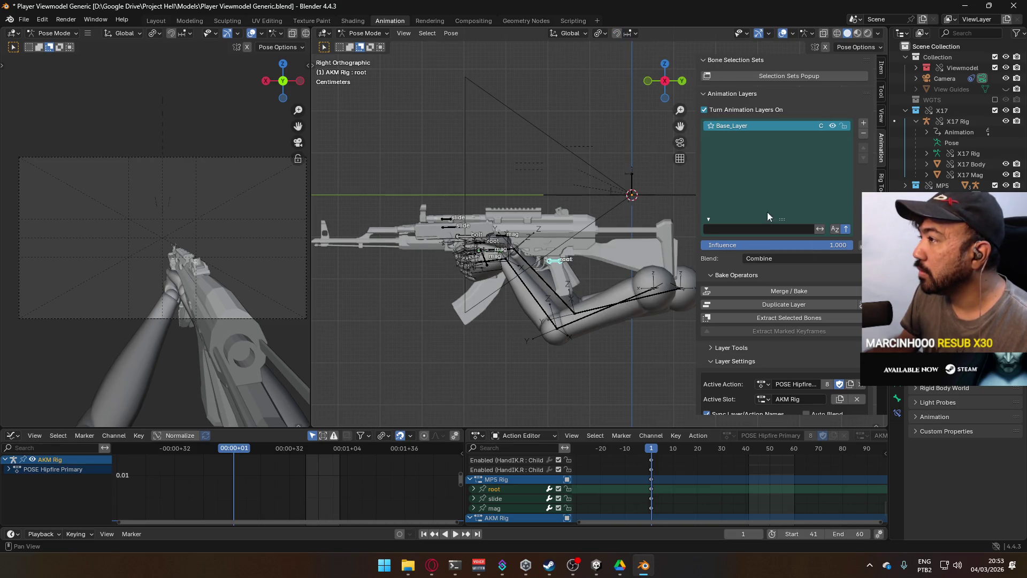
{"action": "mouse_move", "coordinate": [539, 173]}
{"action": "middle_mouse_down"}
{"action": "mouse_move", "coordinate": [469, 216]}
{"action": "mouse_move", "coordinate": [567, 239]}
{"action": "mouse_move", "coordinate": [533, 174]}
{"action": "mouse_move", "coordinate": [544, 214]}
{"action": "mouse_move", "coordinate": [533, 185]}
{"action": "mouse_move", "coordinate": [456, 141]}
{"action": "mouse_move", "coordinate": [466, 219]}
{"action": "mouse_move", "coordinate": [550, 260]}
{"action": "mouse_move", "coordinate": [528, 246]}
{"action": "middle_mouse_up"}
{"action": "scroll", "coordinate": [541, 230], "scroll_direction": "up", "scroll_amount": 5}
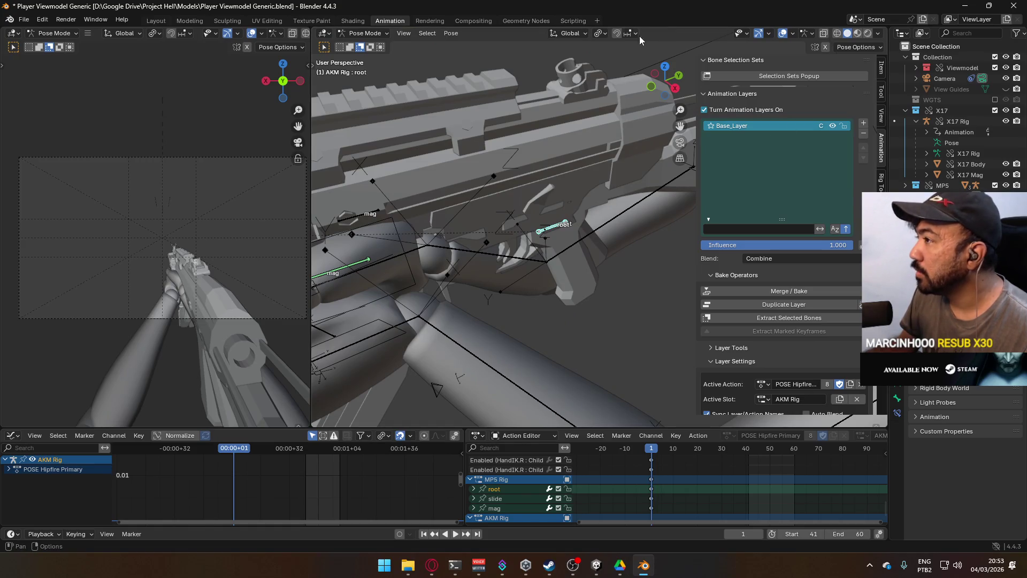
{"action": "left_click", "coordinate": [571, 34]}
{"action": "left_click", "coordinate": [572, 33]}
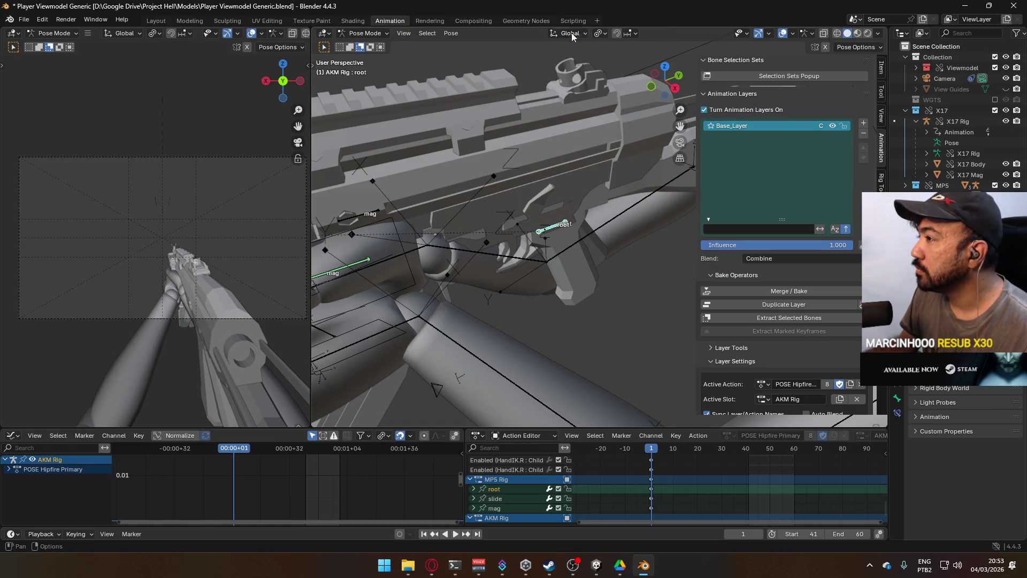
Re-enable vertex snapping and snap the AKM root bone again.
{"action": "left_click", "coordinate": [618, 34]}
{"action": "left_click", "coordinate": [631, 33]}
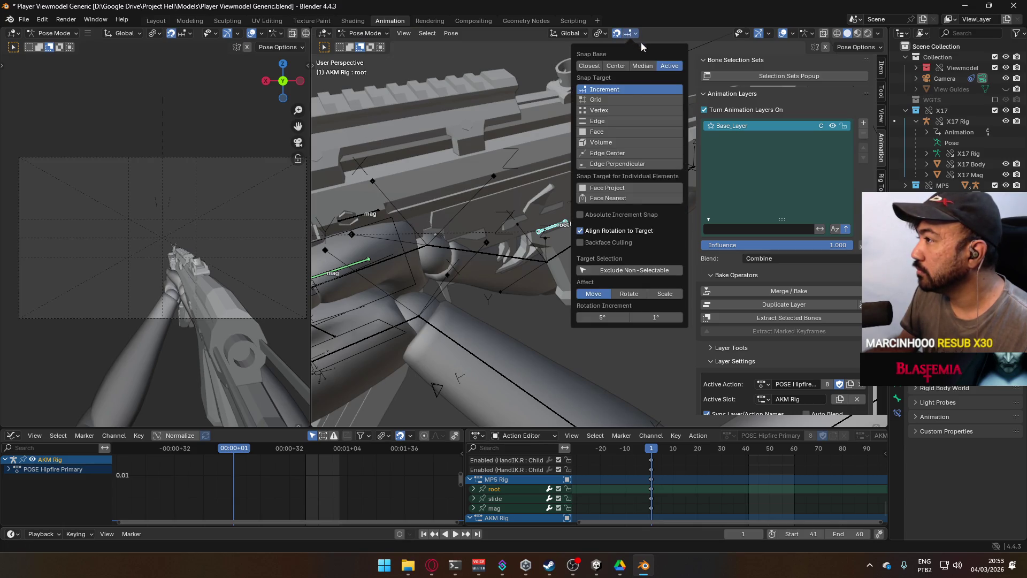
{"action": "left_click", "coordinate": [617, 111]}
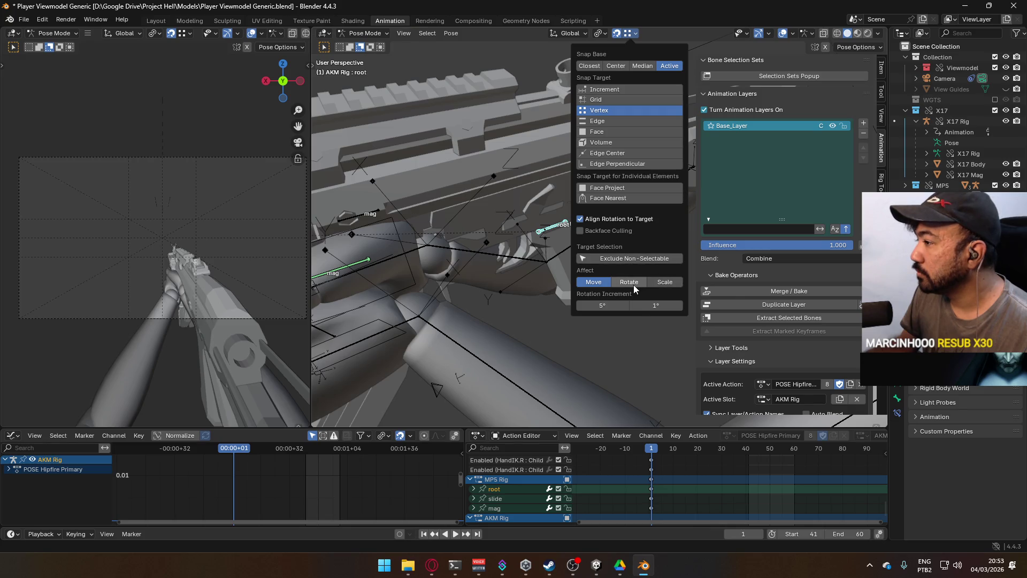
{"action": "scroll", "coordinate": [545, 219], "scroll_direction": "up", "scroll_amount": 3}
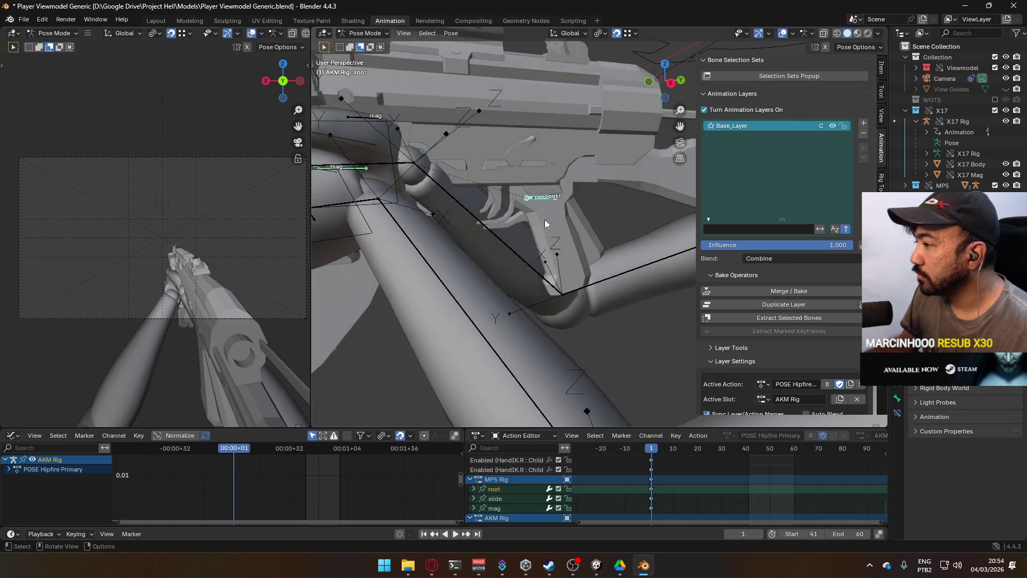
{"action": "key", "text": "g"}
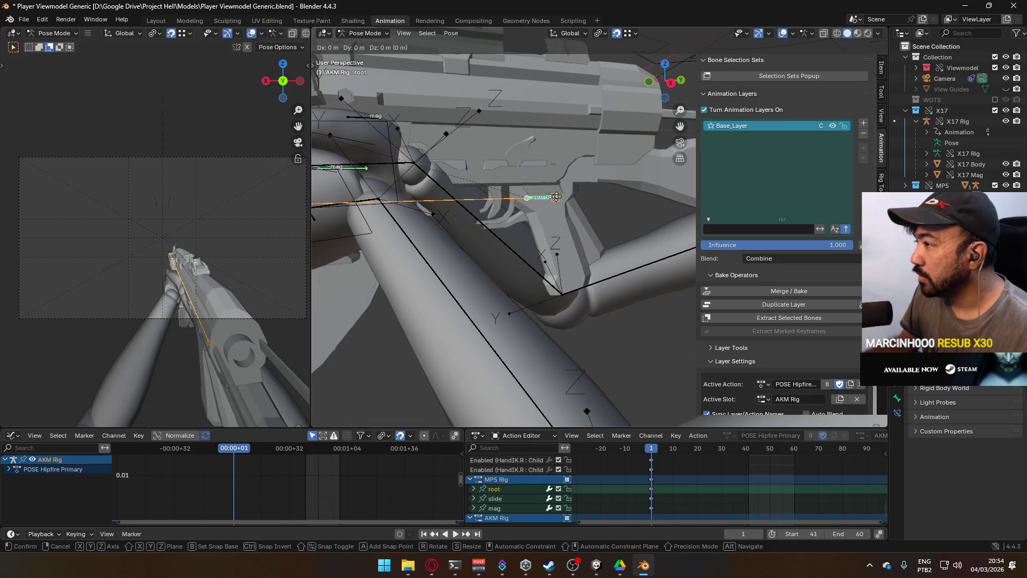
{"action": "left_click", "coordinate": [556, 196]}
Refine the root bone placement, check the alignment, then return to Object Mode.
{"action": "mouse_move", "coordinate": [620, 204]}
{"action": "middle_mouse_down"}
{"action": "mouse_move", "coordinate": [500, 237]}
{"action": "mouse_move", "coordinate": [482, 214]}
{"action": "mouse_move", "coordinate": [486, 190]}
{"action": "mouse_move", "coordinate": [508, 194]}
{"action": "middle_mouse_up"}
{"action": "scroll", "coordinate": [508, 194], "scroll_direction": "up", "scroll_amount": 3}
{"action": "key", "text": "g"}
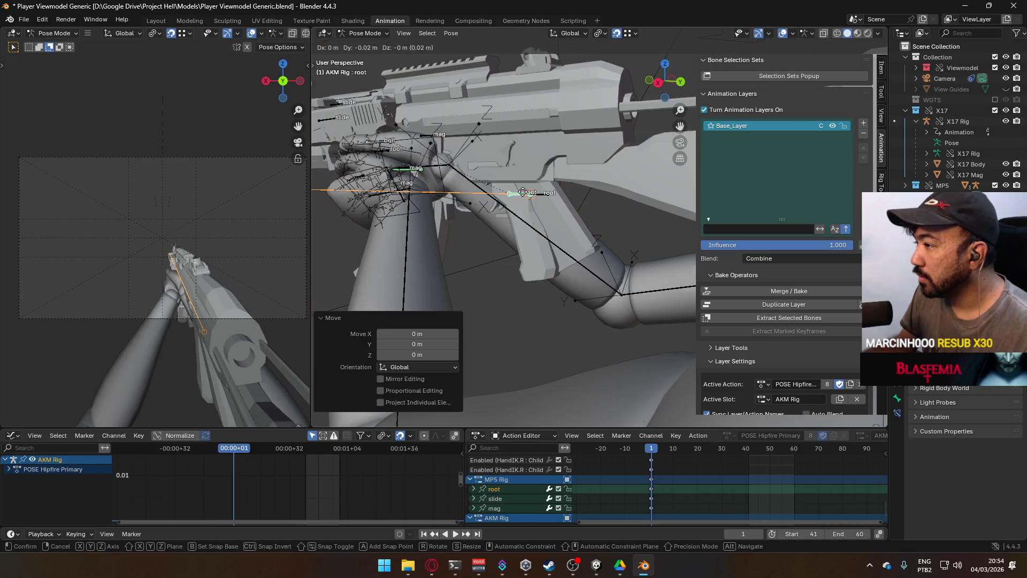
{"action": "left_click", "coordinate": [548, 194]}
{"action": "mouse_move", "coordinate": [548, 194]}
{"action": "middle_mouse_down"}
{"action": "mouse_move", "coordinate": [501, 173]}
{"action": "mouse_move", "coordinate": [538, 199]}
{"action": "mouse_move", "coordinate": [596, 140]}
{"action": "middle_mouse_up"}
{"action": "scroll", "coordinate": [537, 199], "scroll_direction": "up", "scroll_amount": 3}
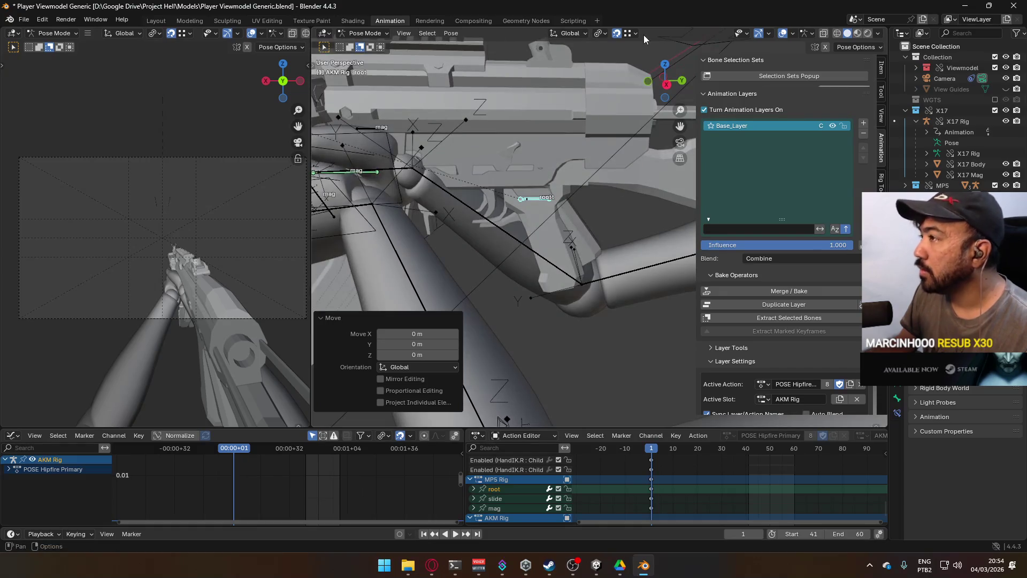
{"action": "left_click", "coordinate": [618, 33]}
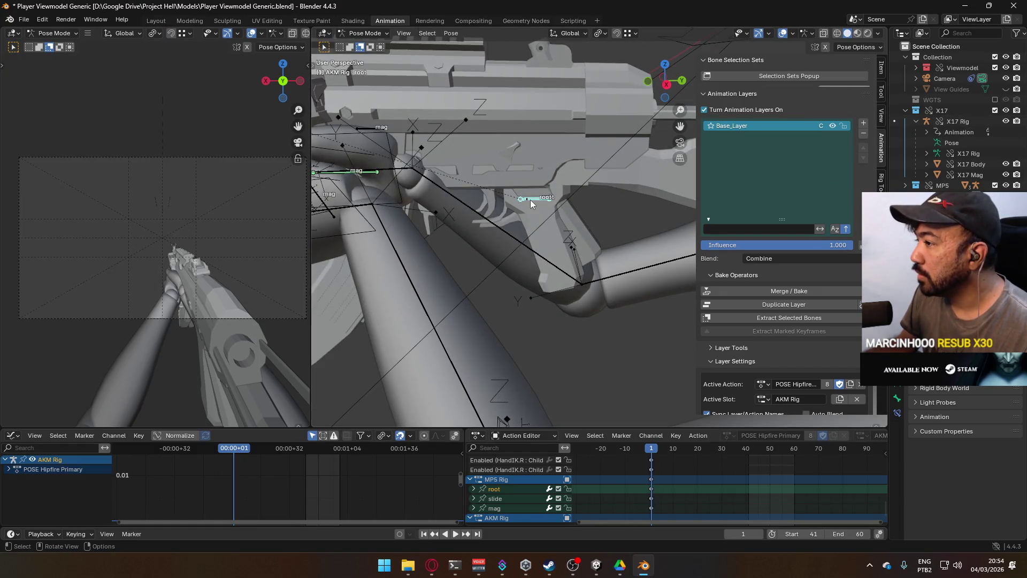
{"action": "left_click", "coordinate": [376, 33]}
{"action": "left_click", "coordinate": [369, 45]}
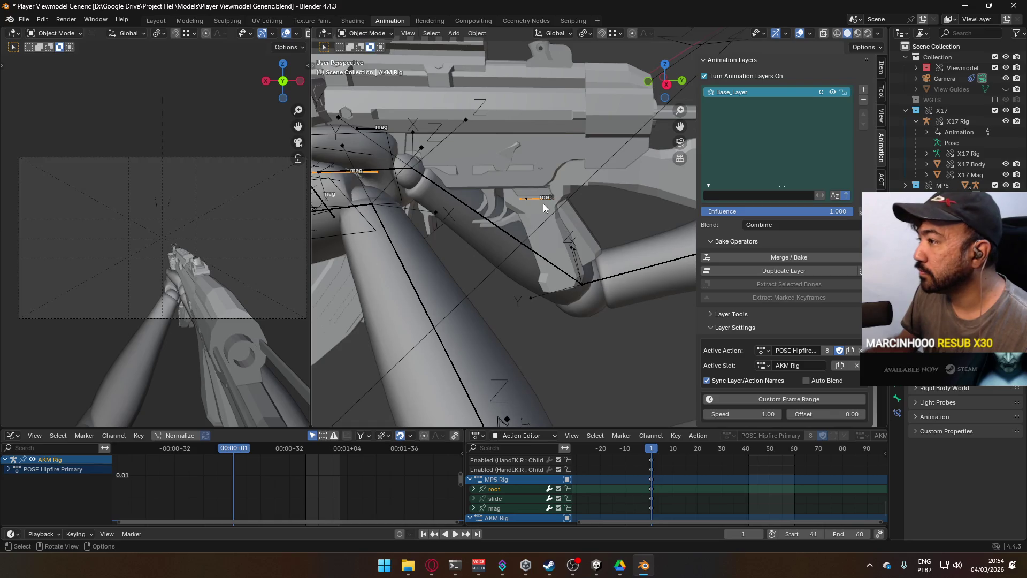
Make the MP5 rig active with POSE Hipfire Primary as its active animation layer.
{"action": "left_click", "coordinate": [532, 200]}
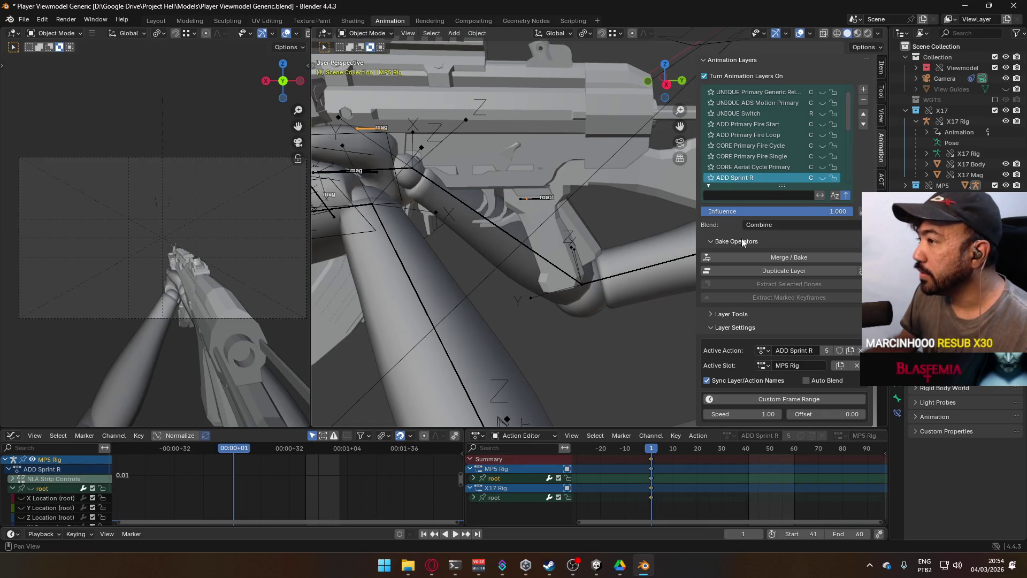
{"action": "scroll", "coordinate": [813, 163], "scroll_direction": "down", "scroll_amount": 5}
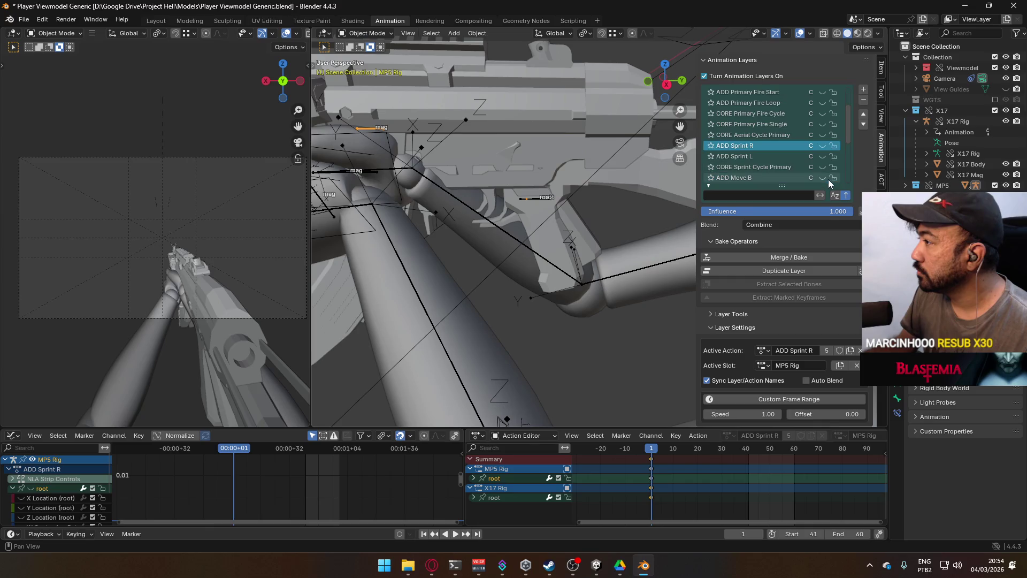
{"action": "scroll", "coordinate": [847, 170], "scroll_direction": "up", "scroll_amount": 7}
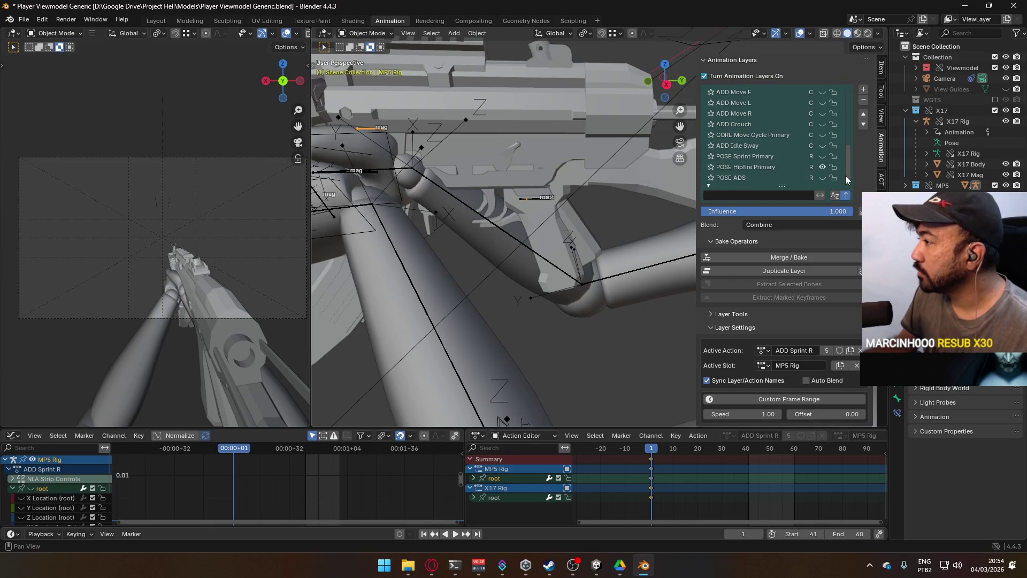
{"action": "scroll", "coordinate": [826, 145], "scroll_direction": "down", "scroll_amount": 5}
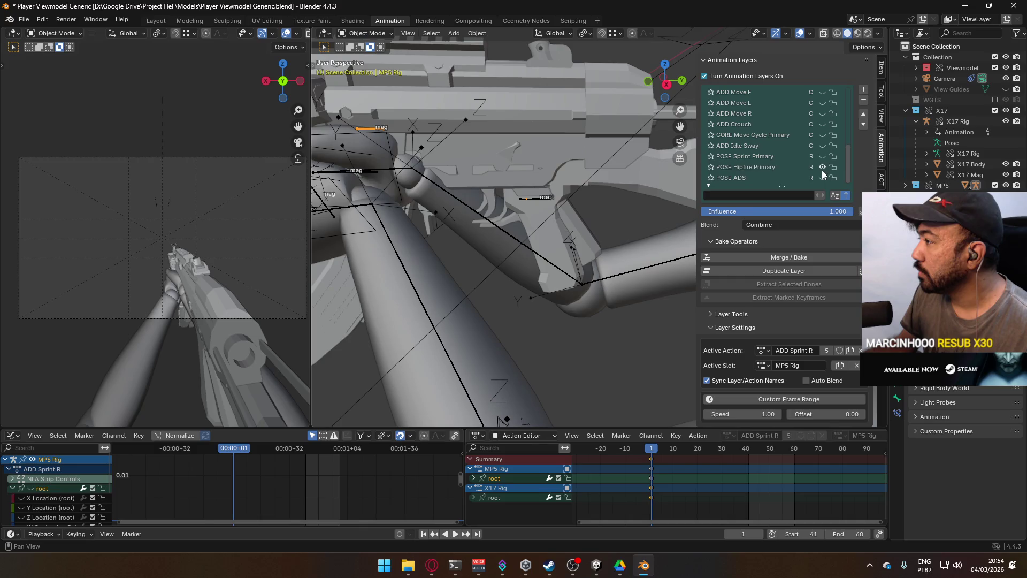
{"action": "left_click", "coordinate": [813, 169]}
{"action": "mouse_move", "coordinate": [597, 490]}
{"action": "middle_mouse_down"}
{"action": "mouse_move", "coordinate": [596, 511]}
{"action": "mouse_move", "coordinate": [626, 451]}
{"action": "middle_mouse_up"}
Select the MP5 root bone's quaternion and group channels, then activate the AKM Rig.
{"action": "left_click", "coordinate": [473, 477]}
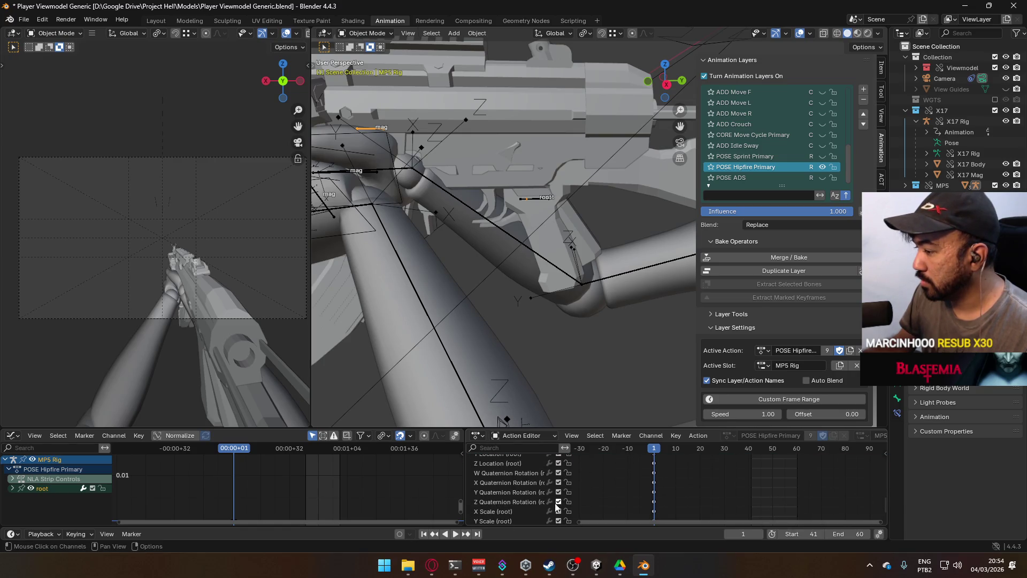
{"action": "left_click", "coordinate": [499, 477]}
{"action": "mouse_move", "coordinate": [515, 496]}
{"action": "middle_mouse_down"}
{"action": "mouse_move", "coordinate": [592, 497]}
{"action": "mouse_move", "coordinate": [586, 543]}
{"action": "middle_mouse_up"}
{"action": "left_click", "coordinate": [529, 495]}
{"action": "scroll", "coordinate": [530, 495], "scroll_direction": "down", "scroll_amount": 1}
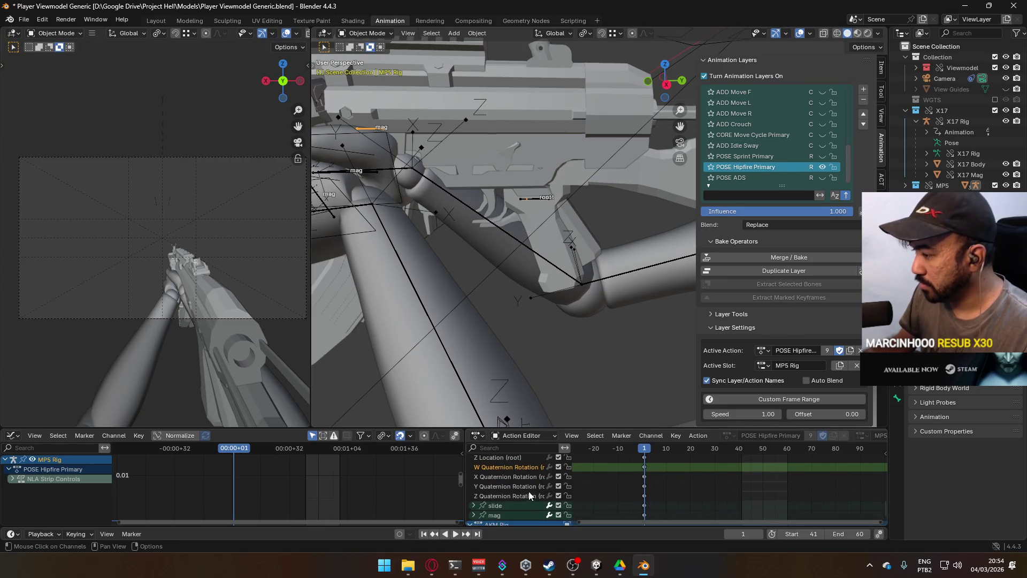
{"action": "left_click", "coordinate": [529, 495], "text": "shift"}
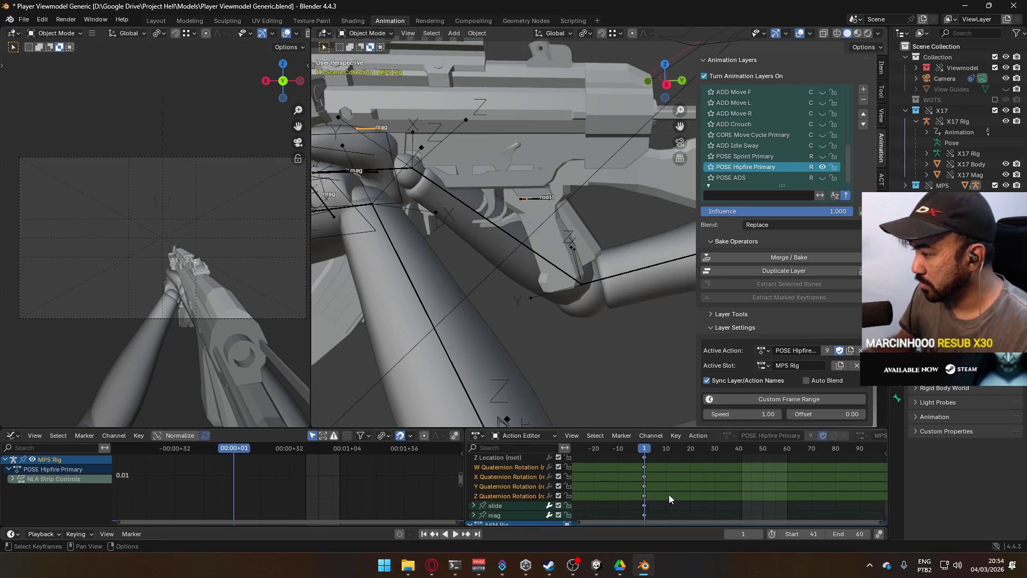
{"action": "scroll", "coordinate": [513, 481], "scroll_direction": "up", "scroll_amount": 4}
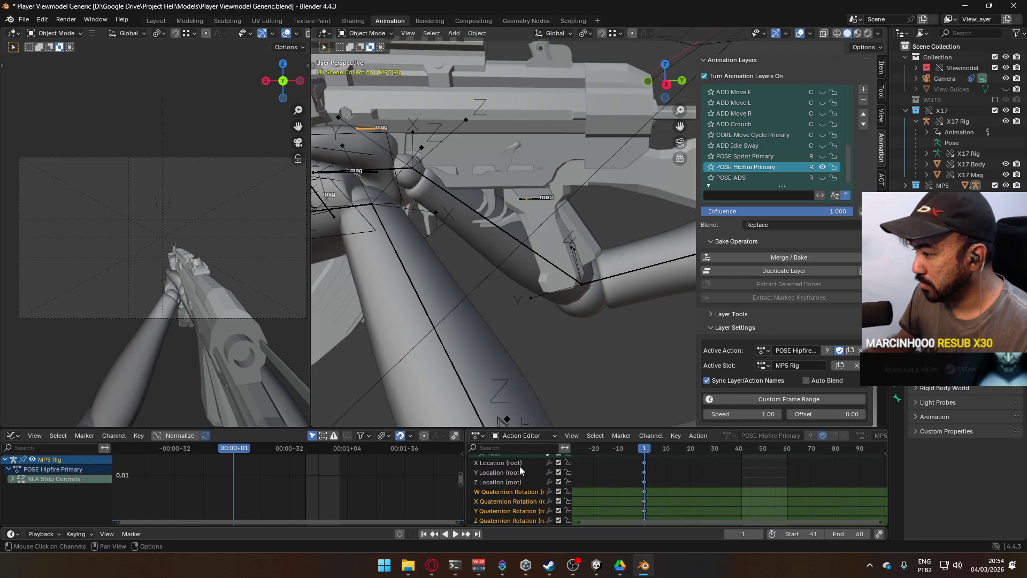
{"action": "left_click", "coordinate": [497, 465]}
{"action": "scroll", "coordinate": [515, 511], "scroll_direction": "down", "scroll_amount": 4}
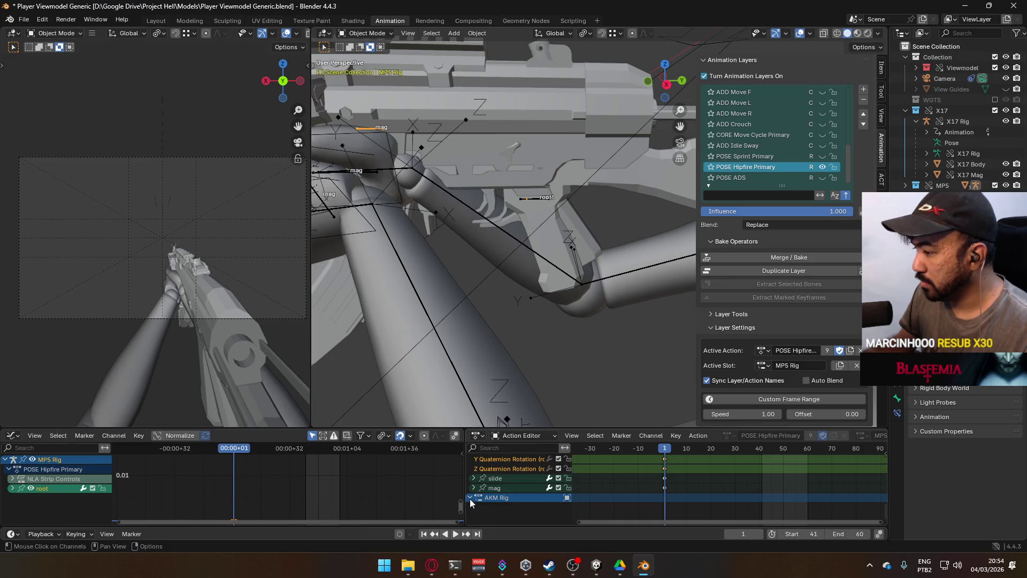
{"action": "left_click", "coordinate": [532, 200]}
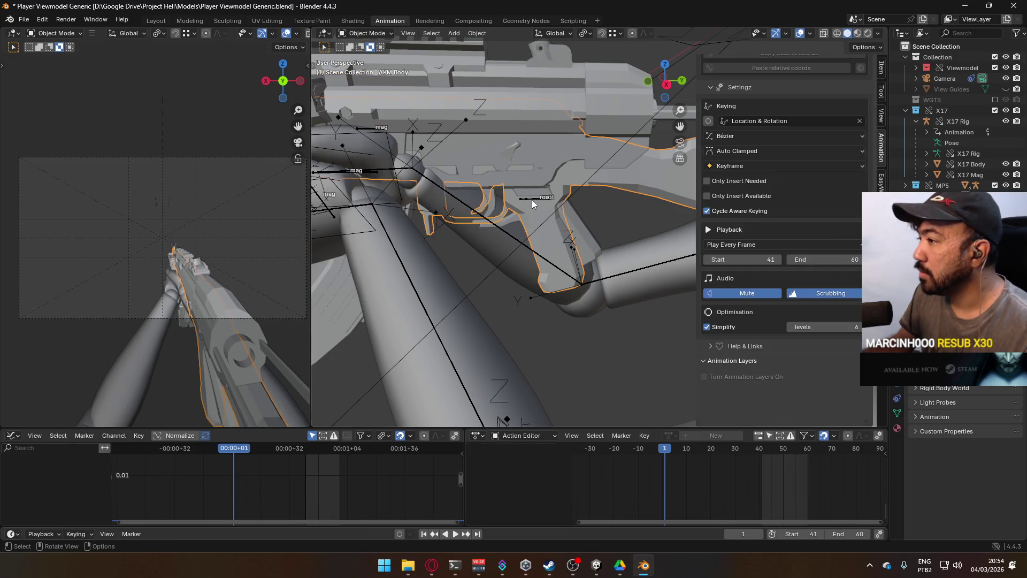
Hide the MP5 collection and key all channels of the AKM Rig in Pose Mode.
{"action": "left_click", "coordinate": [995, 185]}
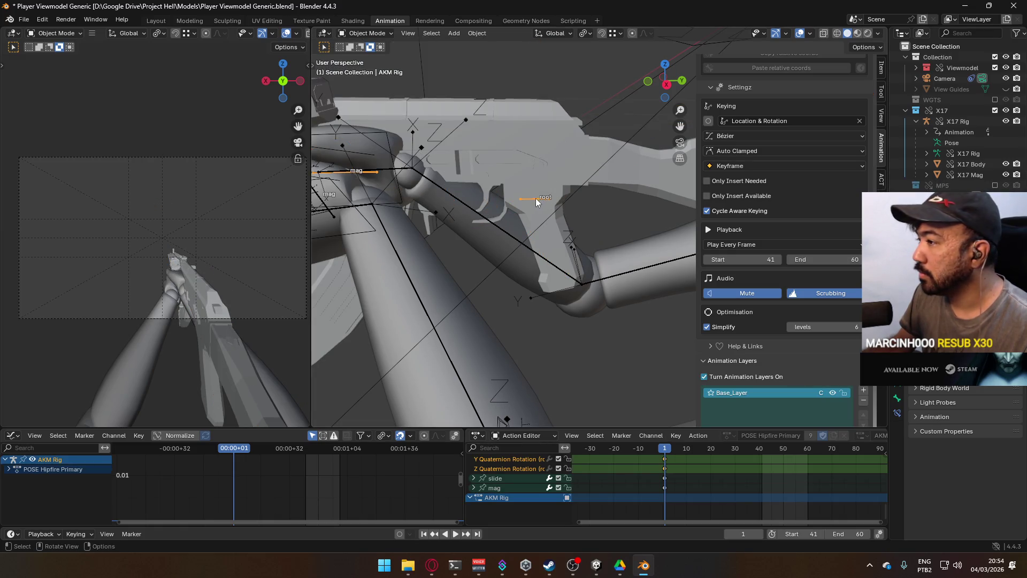
{"action": "left_click", "coordinate": [365, 33]}
{"action": "left_click", "coordinate": [377, 69]}
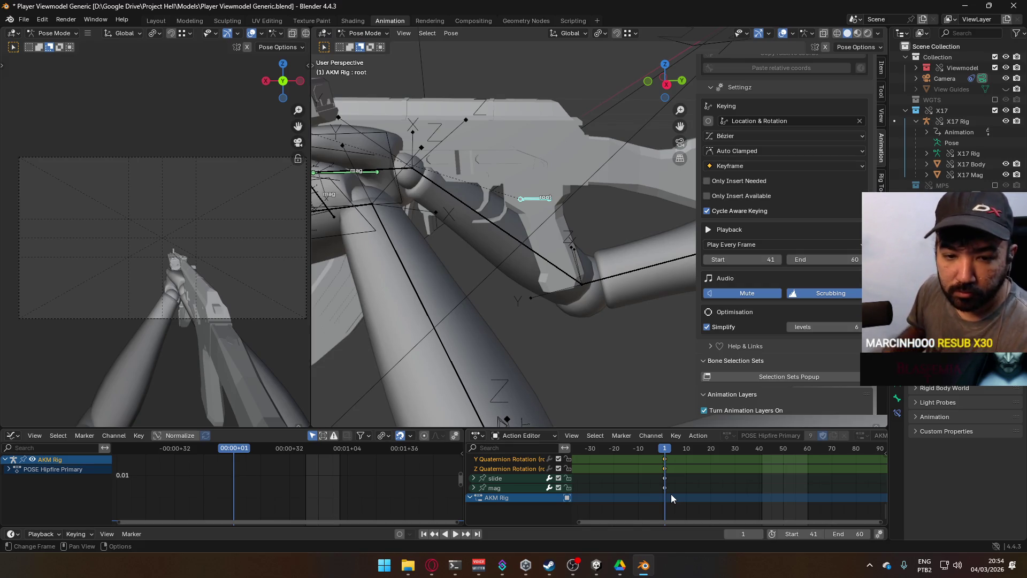
{"action": "key", "text": "i"}
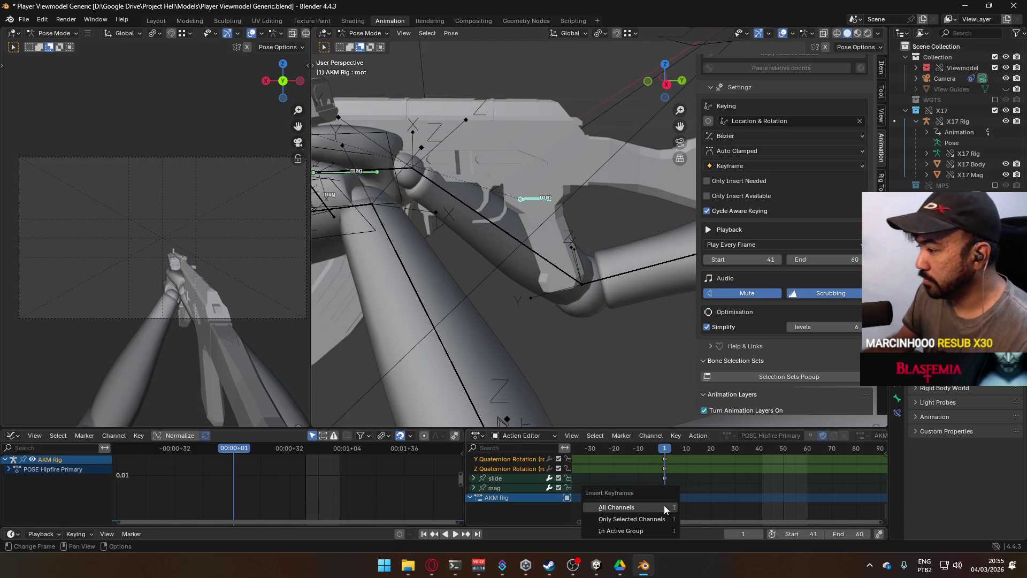
{"action": "key", "text": "i"}
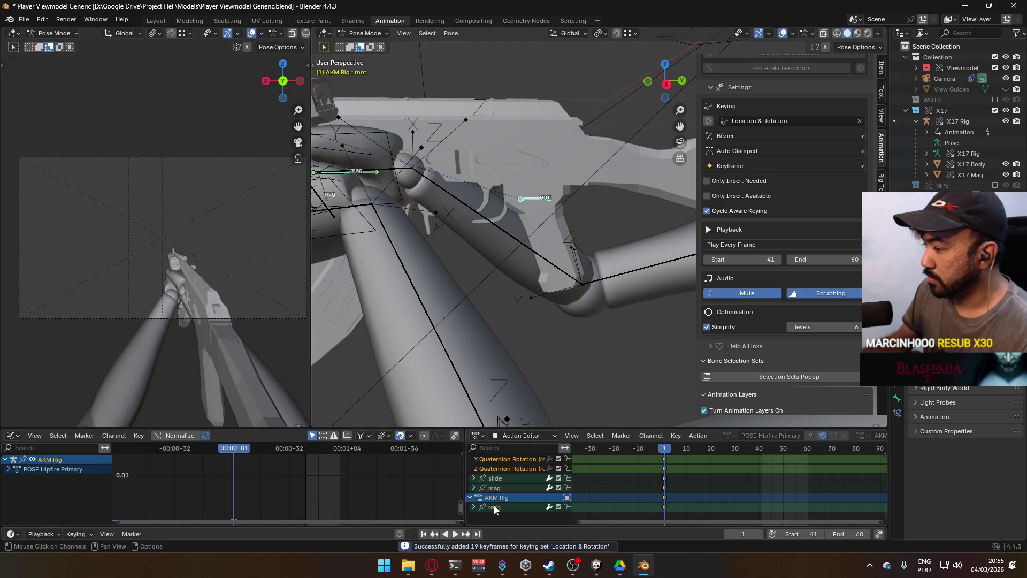
Paste the copied hipfire pose keyframes onto the AKM Rig's root channels.
{"action": "left_click", "coordinate": [473, 507]}
{"action": "scroll", "coordinate": [698, 471], "scroll_direction": "down", "scroll_amount": 3}
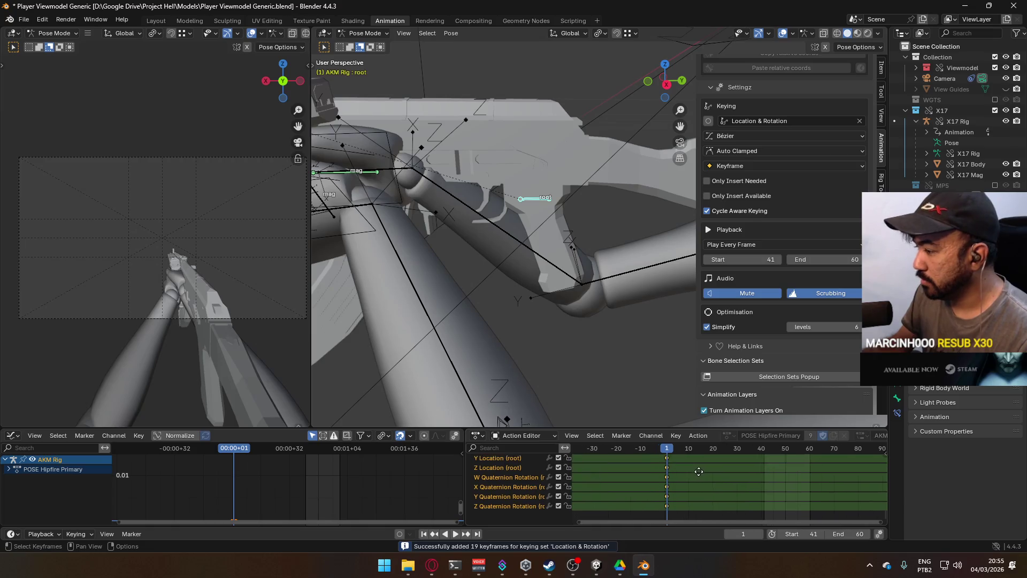
{"action": "middle_click_drag", "start_coordinate": [698, 471], "coordinate": [710, 498]}
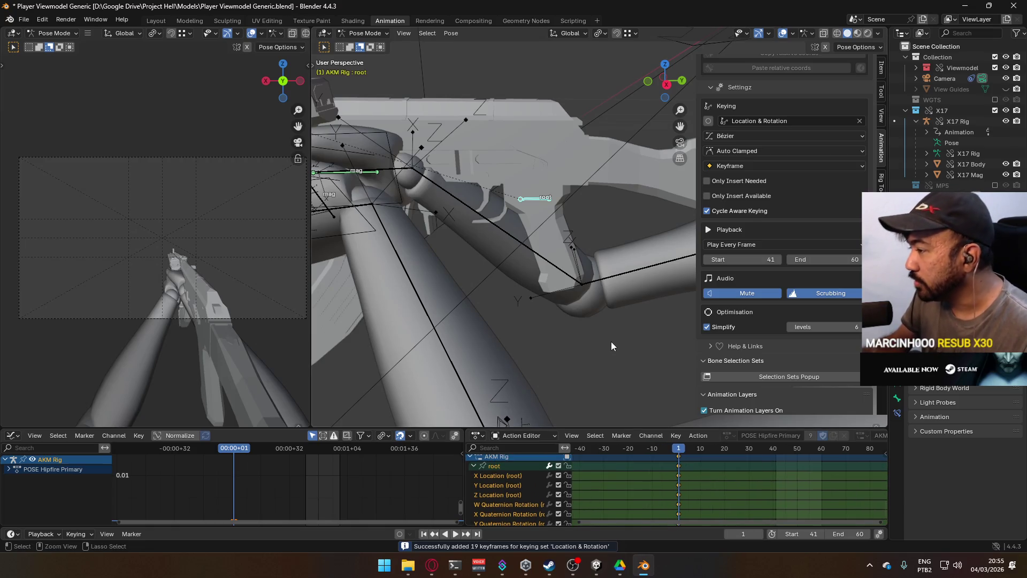
{"action": "key", "text": "ctrl+v"}
{"action": "mouse_move", "coordinate": [555, 183]}
{"action": "middle_mouse_down"}
{"action": "mouse_move", "coordinate": [463, 202]}
{"action": "mouse_move", "coordinate": [440, 195]}
{"action": "middle_mouse_up"}
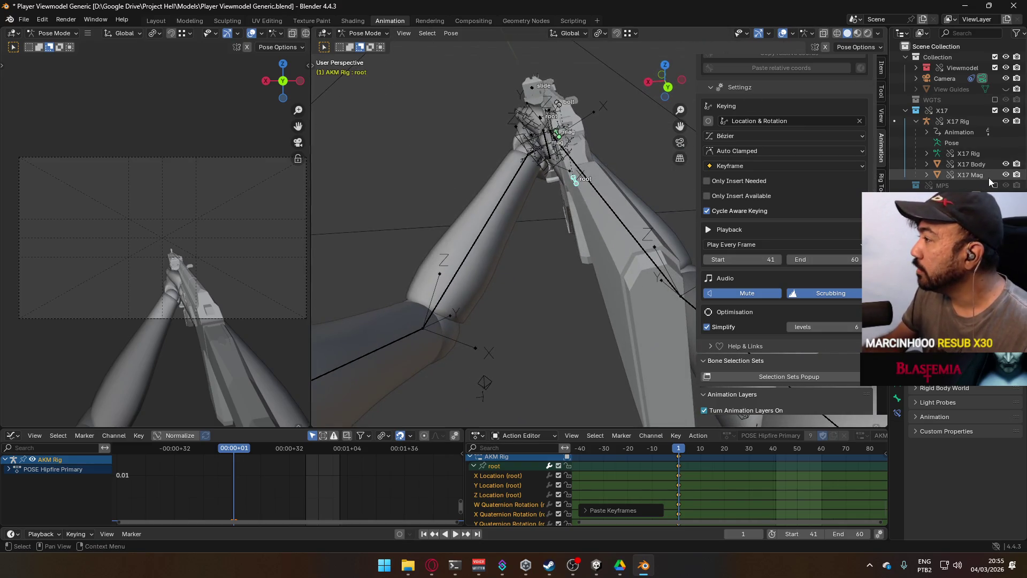
{"action": "key", "text": "ctrl+z"}
{"action": "key", "text": "ctrl+shift+z"}
Compare the AKM pose against the MP5 from the front orthographic and perspective views.
{"action": "mouse_move", "coordinate": [579, 210]}
{"action": "middle_mouse_down"}
{"action": "mouse_move", "coordinate": [623, 188]}
{"action": "mouse_move", "coordinate": [599, 176]}
{"action": "middle_mouse_up"}
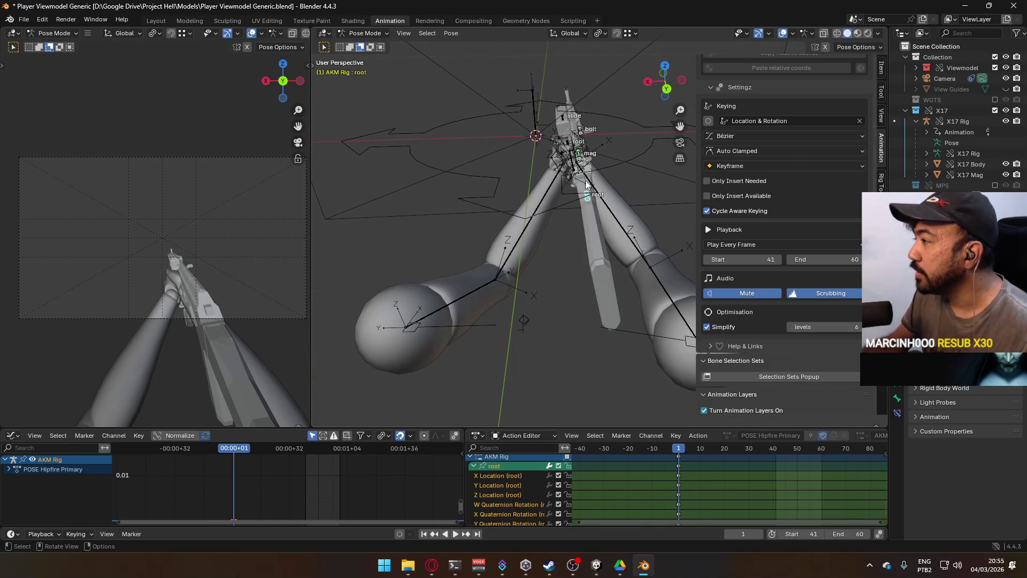
{"action": "key", "text": "KP_1"}
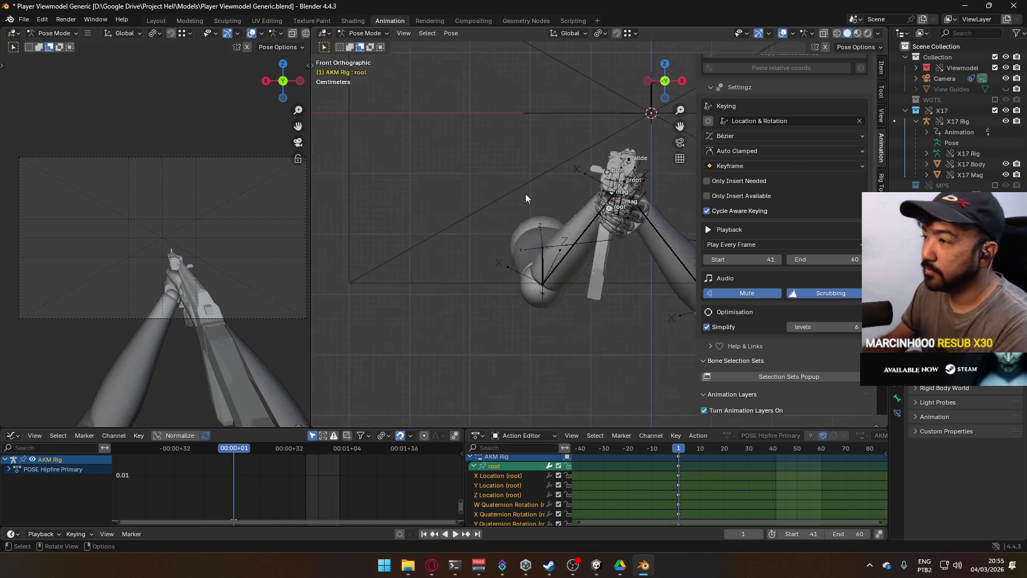
{"action": "mouse_move", "coordinate": [528, 194]}
{"action": "middle_mouse_down", "text": "shift"}
{"action": "mouse_move", "coordinate": [531, 203]}
{"action": "mouse_move", "coordinate": [871, 186]}
{"action": "middle_mouse_up", "text": "shift"}
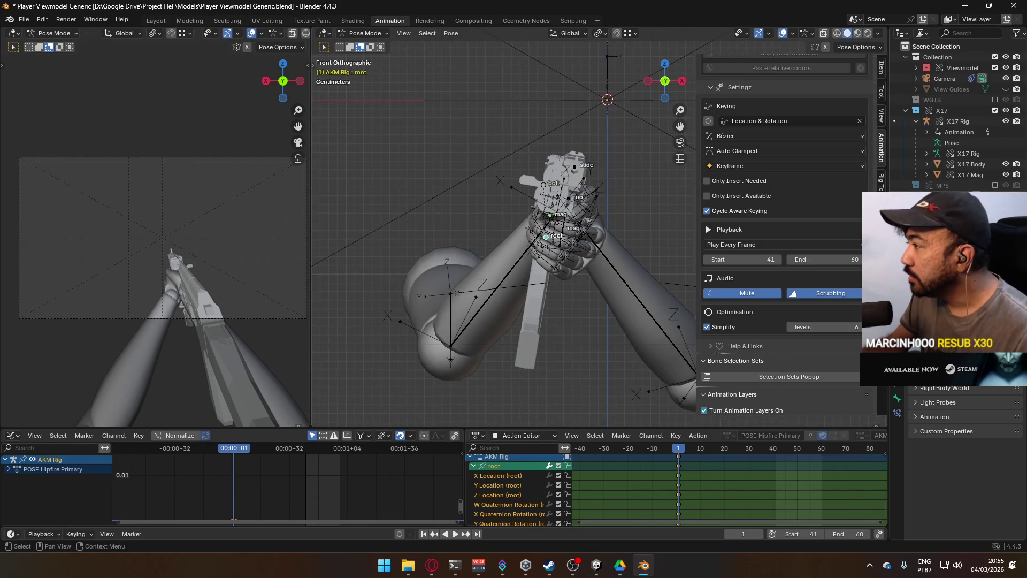
{"action": "left_click", "coordinate": [994, 185]}
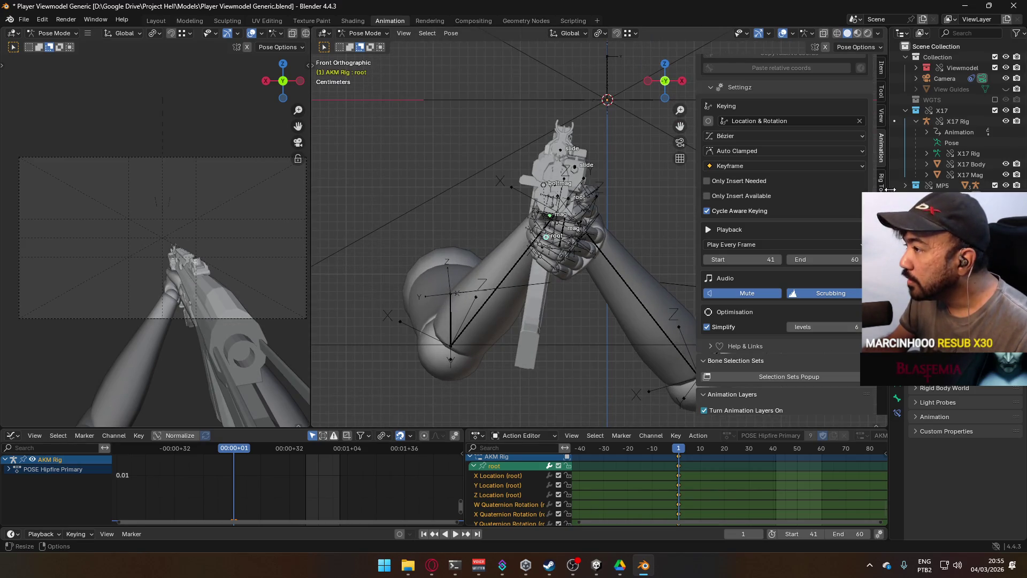
{"action": "left_click", "coordinate": [994, 185]}
{"action": "mouse_move", "coordinate": [524, 224]}
{"action": "middle_mouse_down"}
{"action": "mouse_move", "coordinate": [390, 227]}
{"action": "mouse_move", "coordinate": [480, 198]}
{"action": "middle_mouse_up"}
Return to Object Mode, select the Viewmodel Rig, and pause the Bane's Theme video.
{"action": "left_click", "coordinate": [364, 33]}
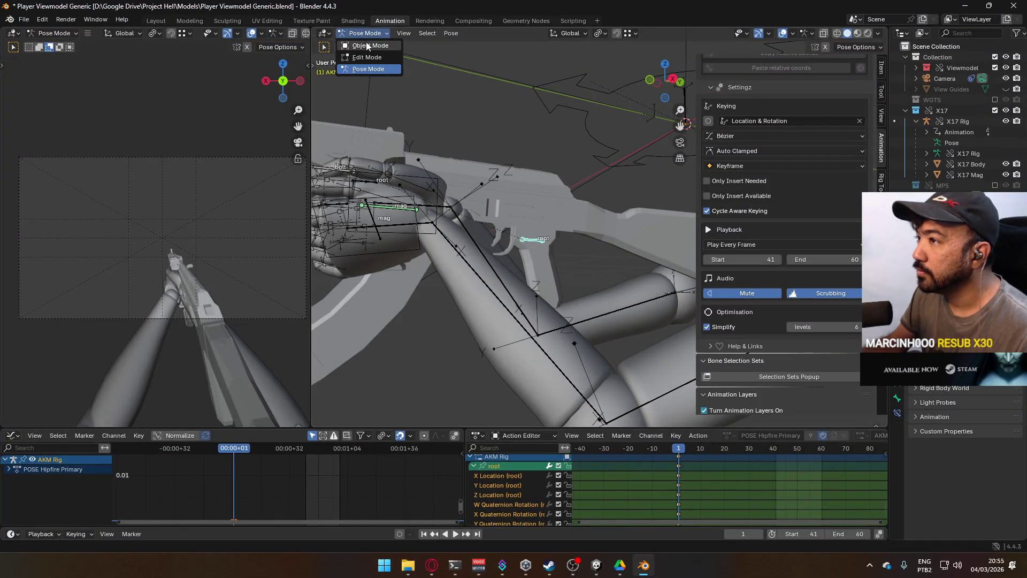
{"action": "left_click", "coordinate": [366, 41]}
{"action": "left_click", "coordinate": [443, 191]}
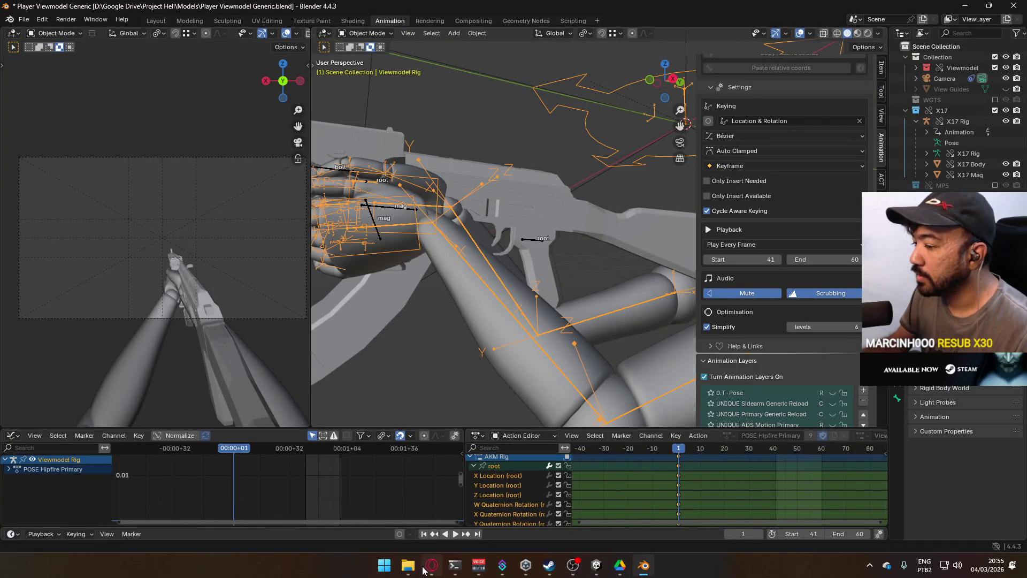
{"action": "left_click", "coordinate": [430, 566]}
{"action": "left_click", "coordinate": [389, 172]}
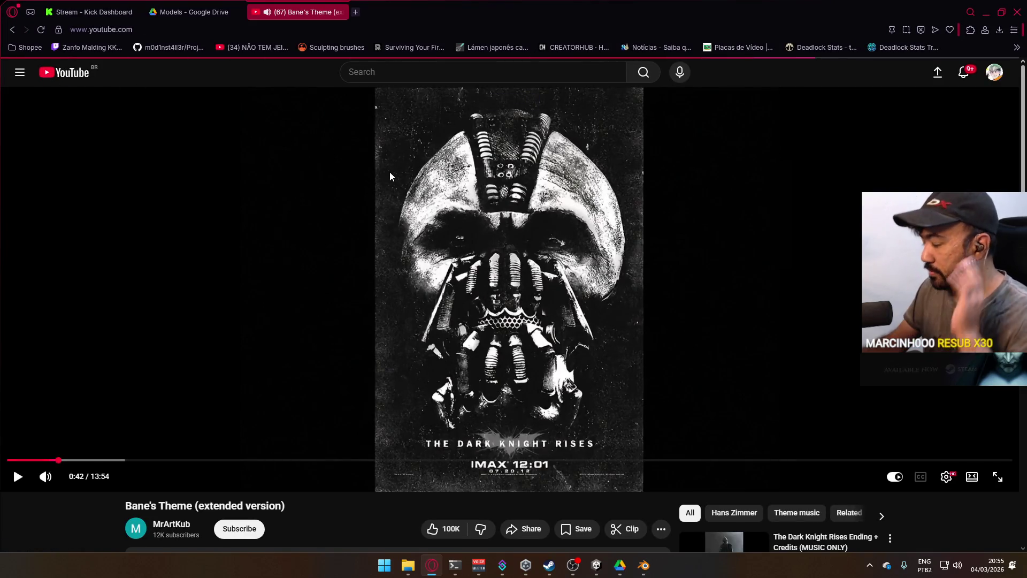
Load Rock'n Roll, Morning Light Falls on You in YouTube, then return to Blender.
{"action": "key", "text": "alt+Left"}
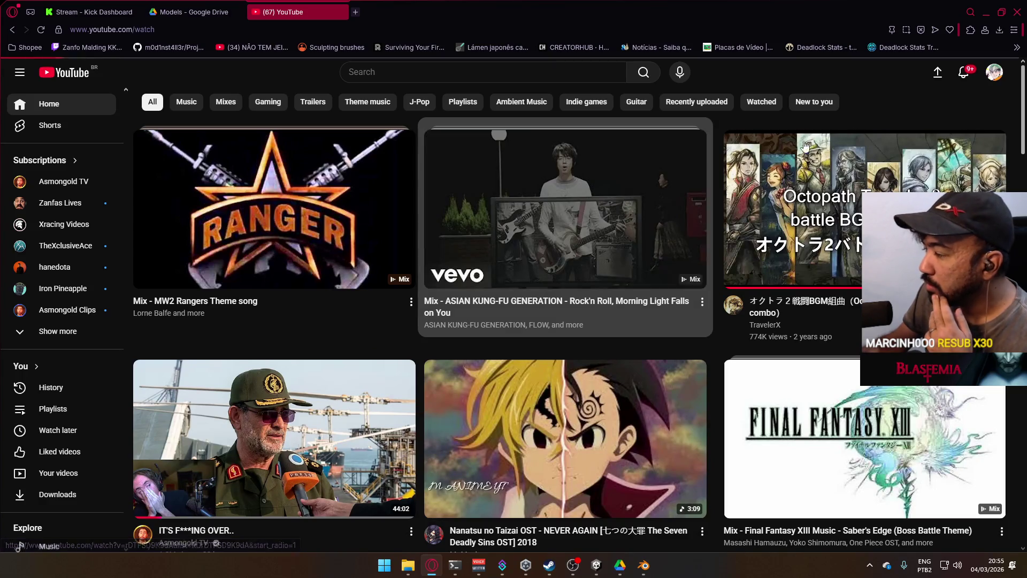
{"action": "key", "text": "alt+Right"}
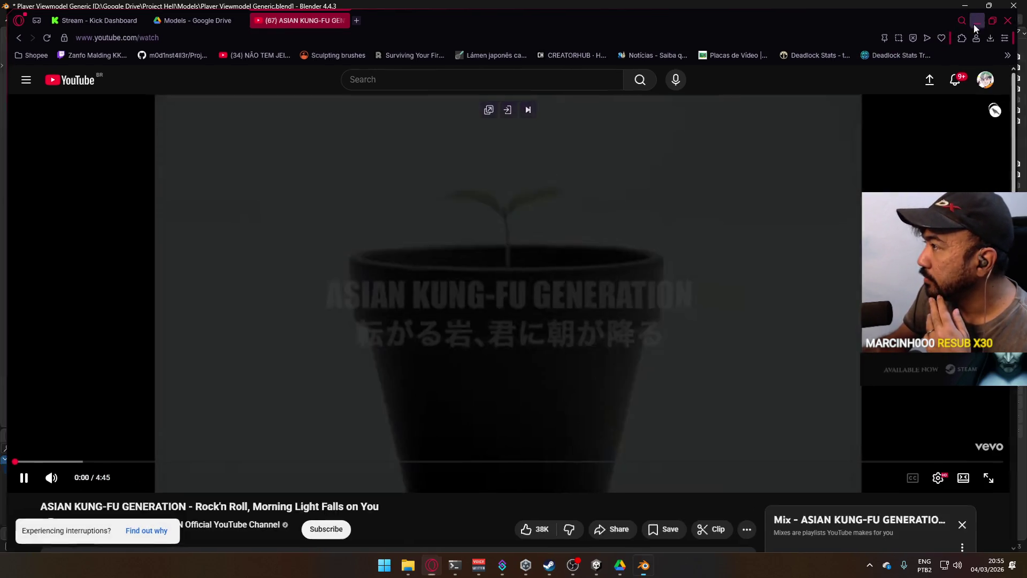
{"action": "key", "text": "alt+Tab"}
{"action": "scroll", "coordinate": [859, 344], "scroll_direction": "down", "scroll_amount": 4}
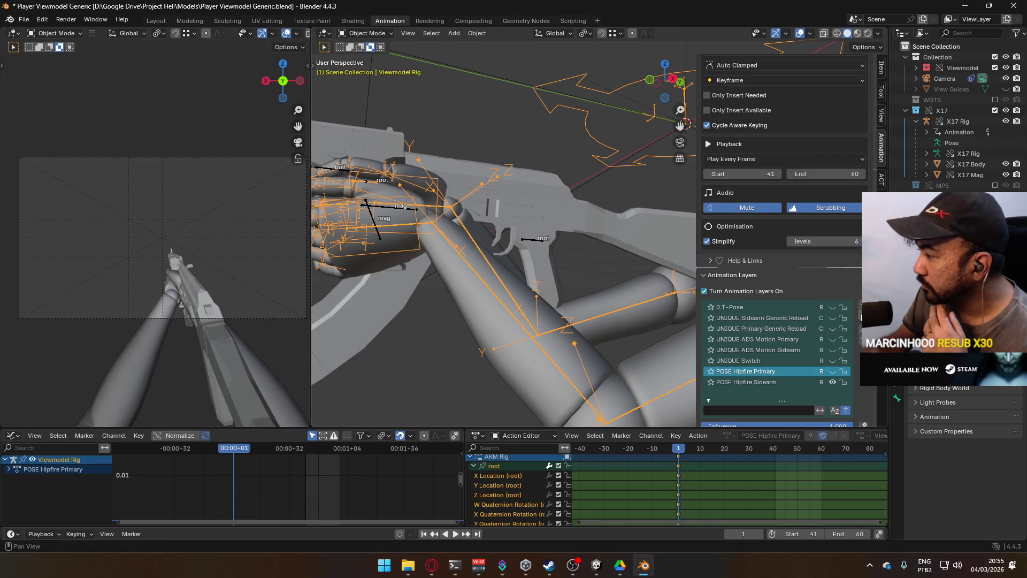
{"action": "left_click", "coordinate": [900, 389]}
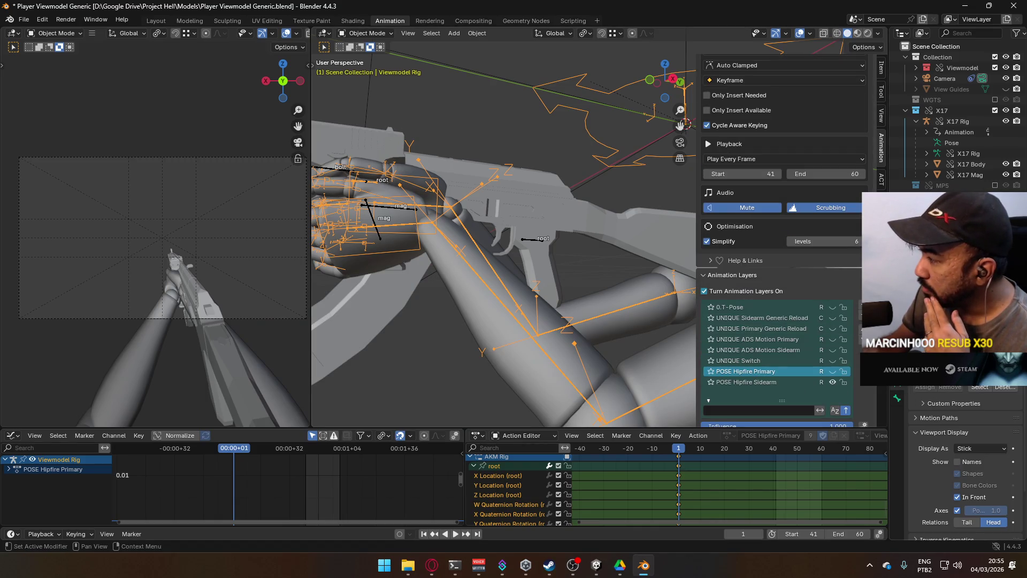
{"action": "scroll", "coordinate": [985, 399], "scroll_direction": "down", "scroll_amount": 3}
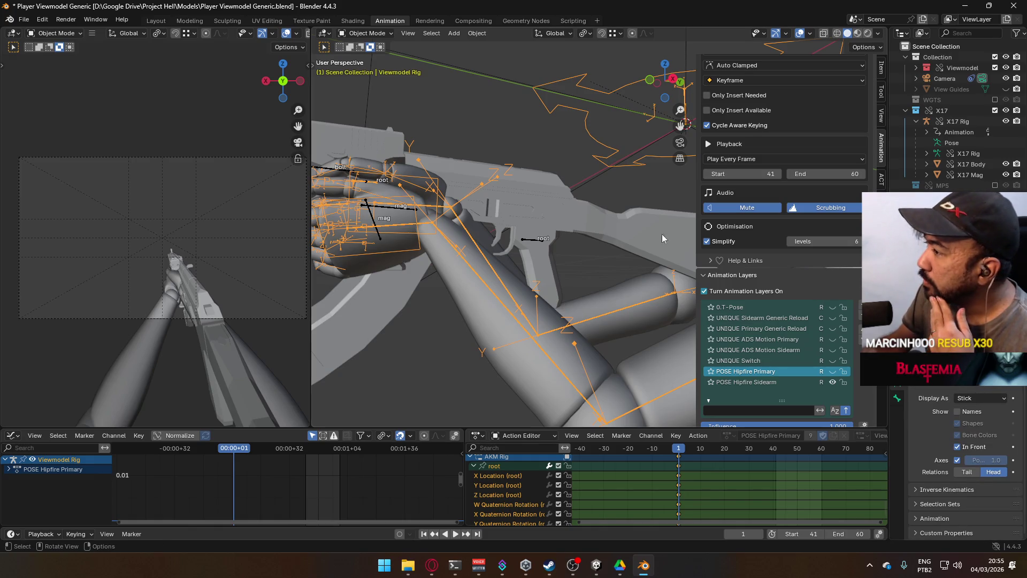
{"action": "scroll", "coordinate": [524, 220], "scroll_direction": "down", "scroll_amount": 4}
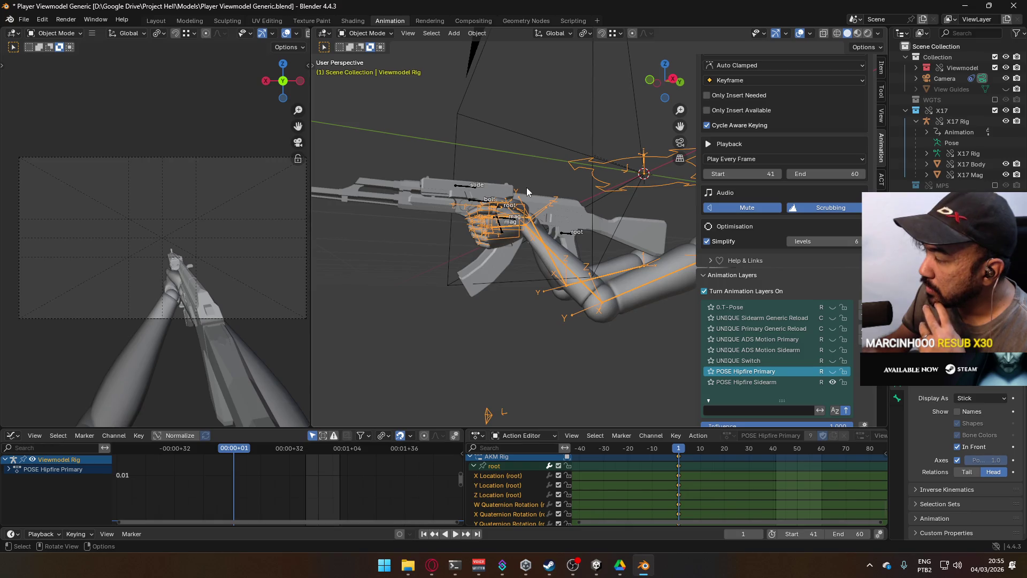
{"action": "left_click", "coordinate": [567, 235]}
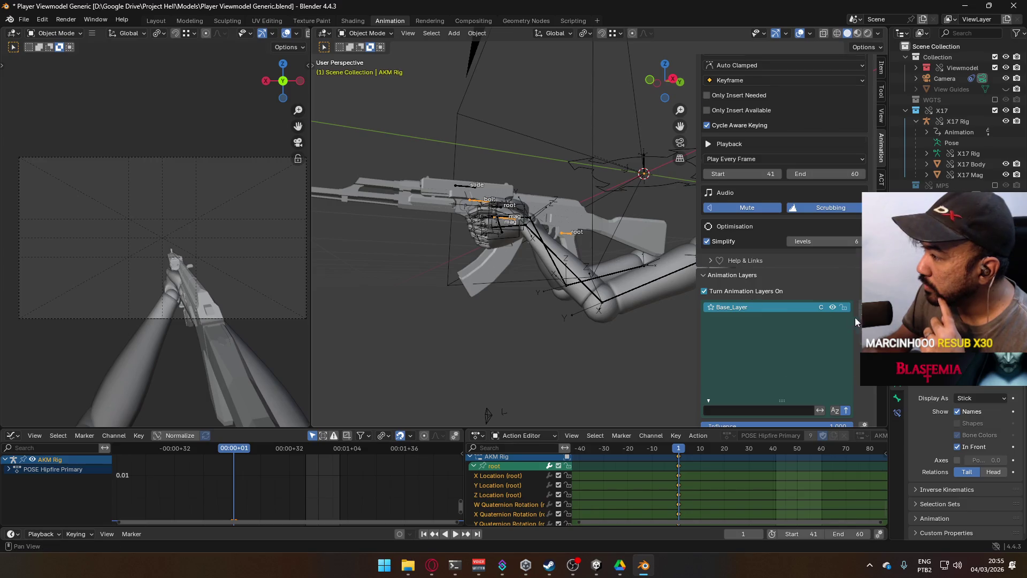
{"action": "scroll", "coordinate": [855, 316], "scroll_direction": "down", "scroll_amount": 8}
{"action": "left_click", "coordinate": [785, 351]}
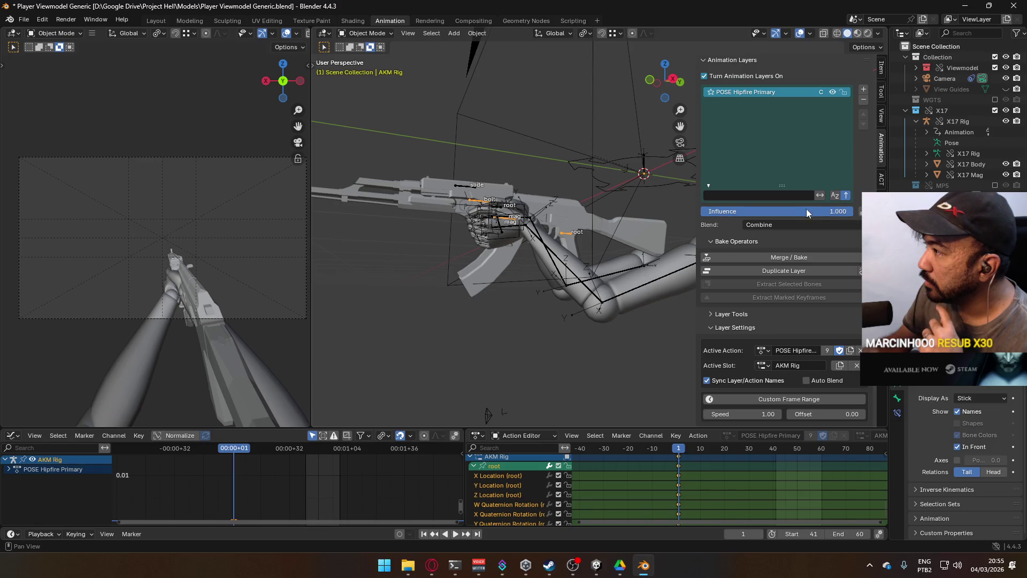
{"action": "left_click", "coordinate": [769, 224]}
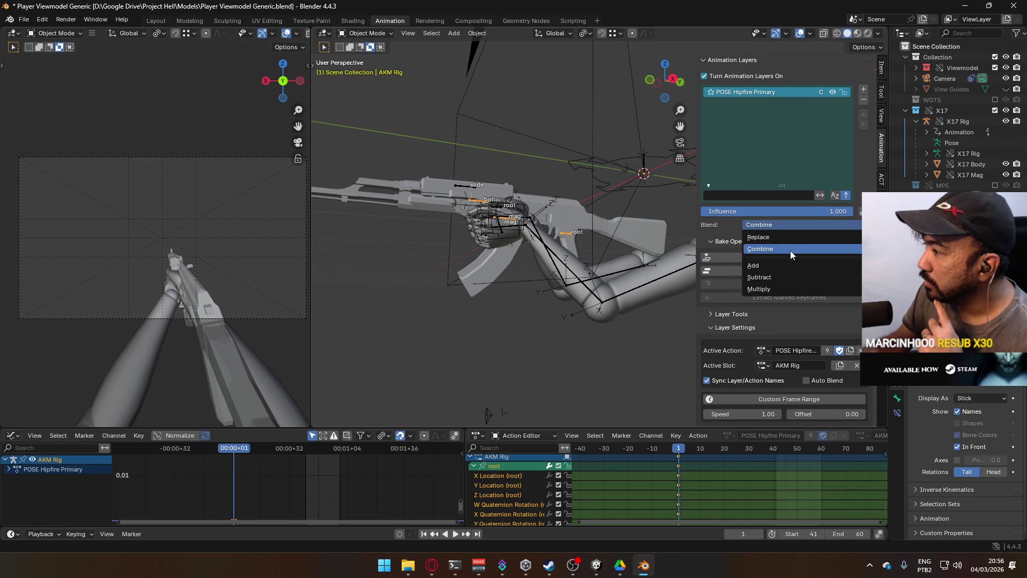
{"action": "left_click", "coordinate": [800, 234]}
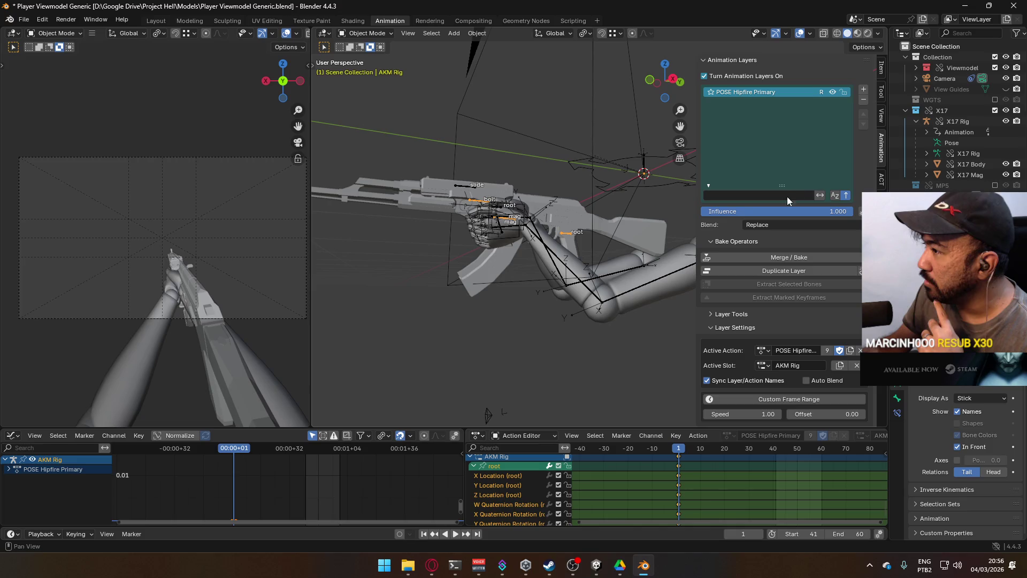
{"action": "left_click", "coordinate": [994, 185]}
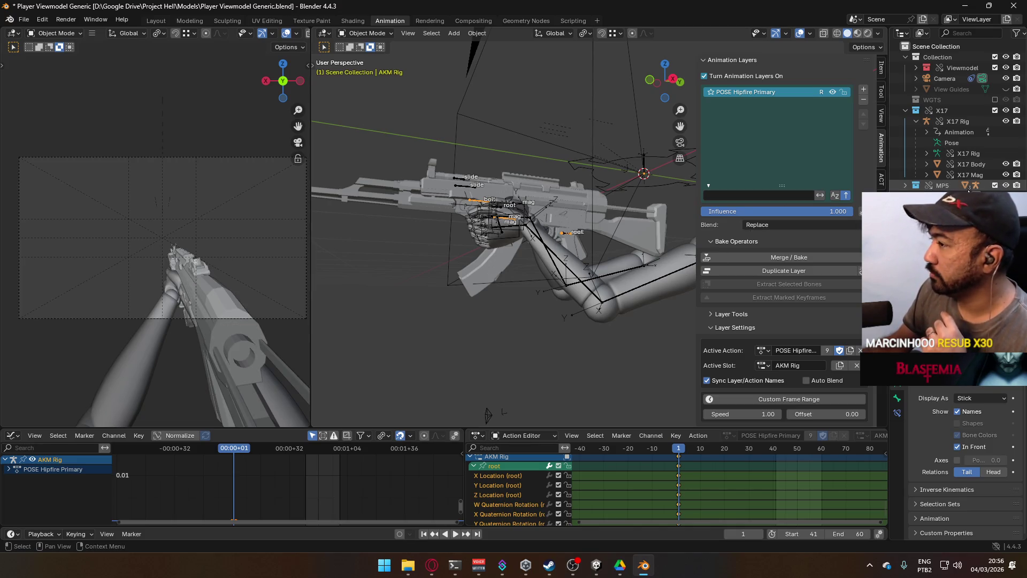
{"action": "left_click", "coordinate": [976, 185]}
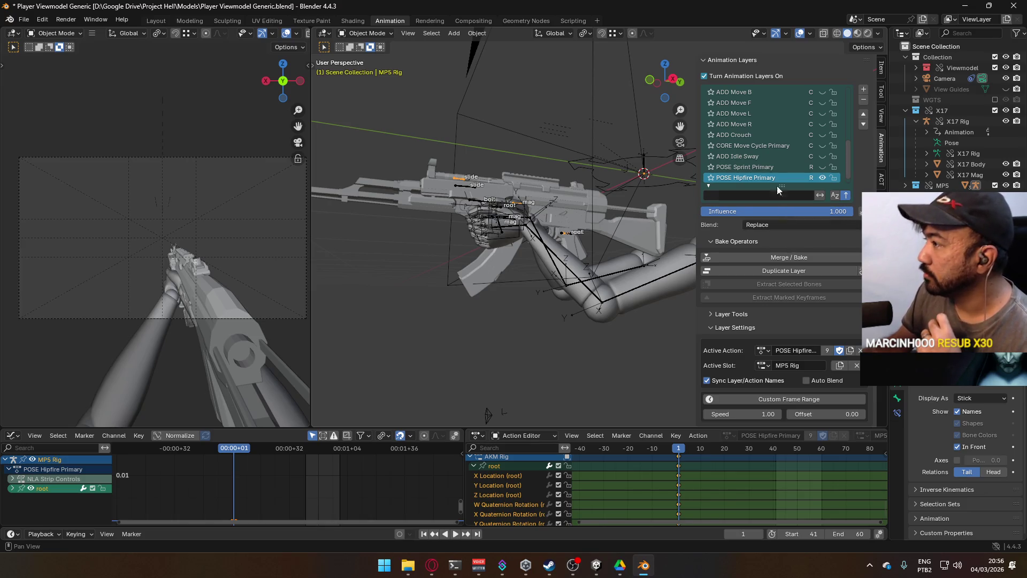
{"action": "scroll", "coordinate": [824, 110], "scroll_direction": "down", "scroll_amount": 1}
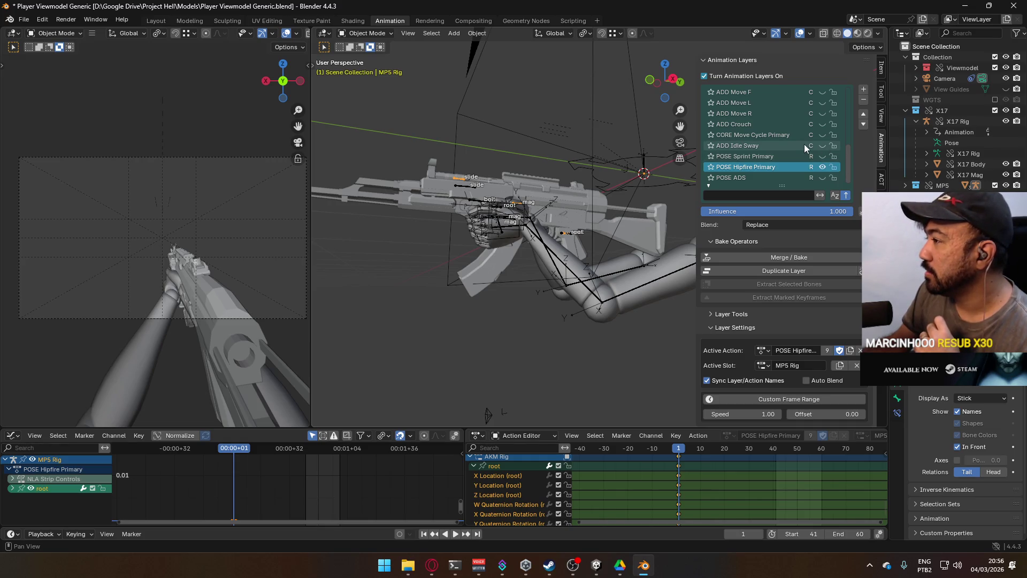
{"action": "scroll", "coordinate": [806, 140], "scroll_direction": "up", "scroll_amount": 6}
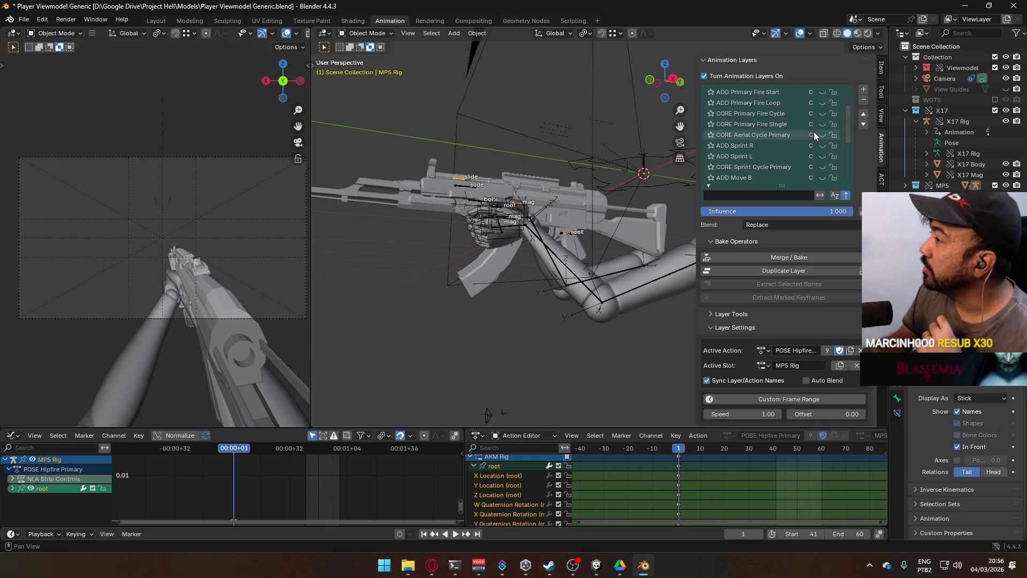
{"action": "scroll", "coordinate": [813, 133], "scroll_direction": "up", "scroll_amount": 1}
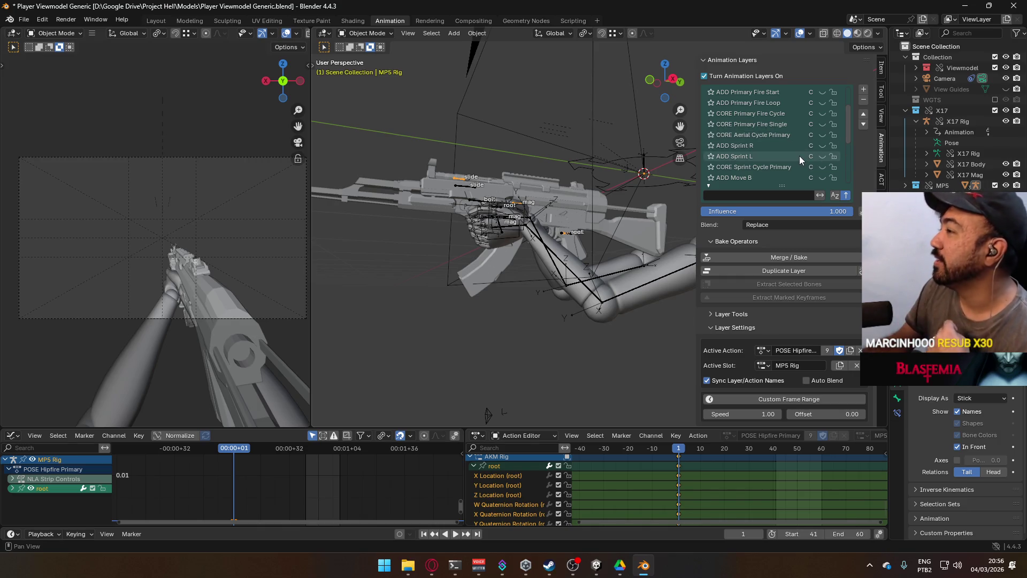
{"action": "scroll", "coordinate": [799, 154], "scroll_direction": "up", "scroll_amount": 1}
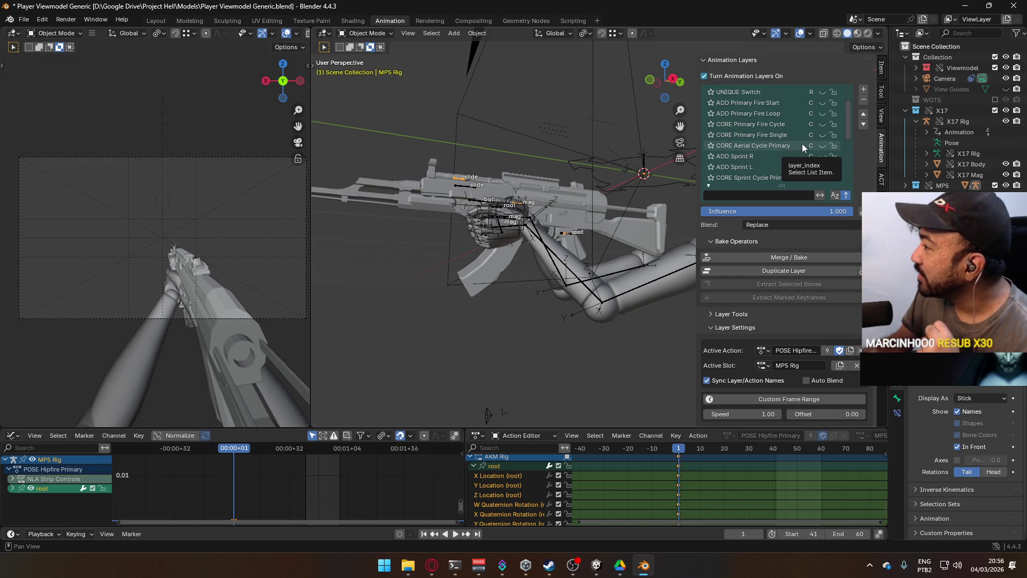
{"action": "scroll", "coordinate": [803, 142], "scroll_direction": "up", "scroll_amount": 1}
{"action": "scroll", "coordinate": [803, 140], "scroll_direction": "up", "scroll_amount": 2}
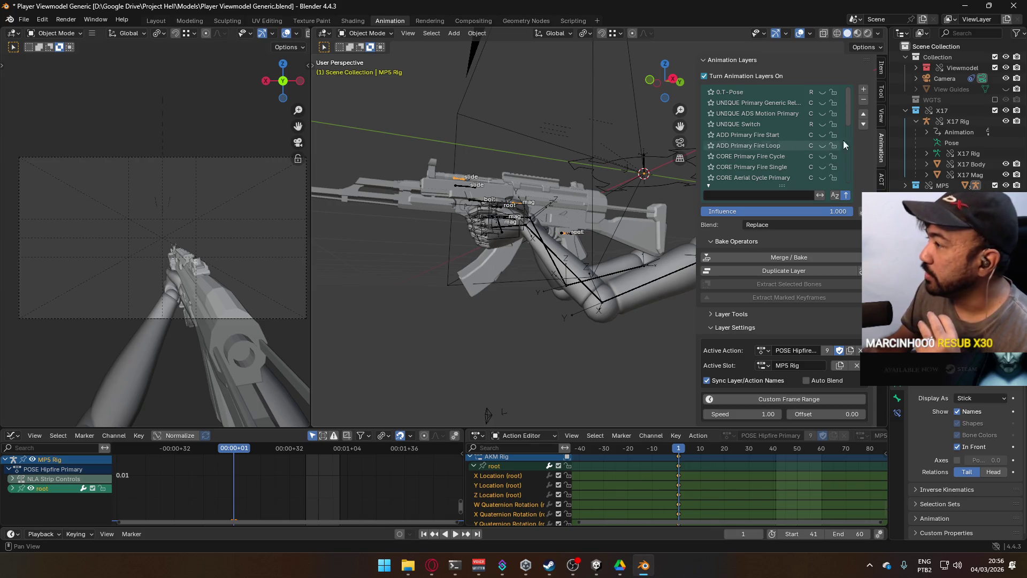
{"action": "left_click", "coordinate": [994, 186]}
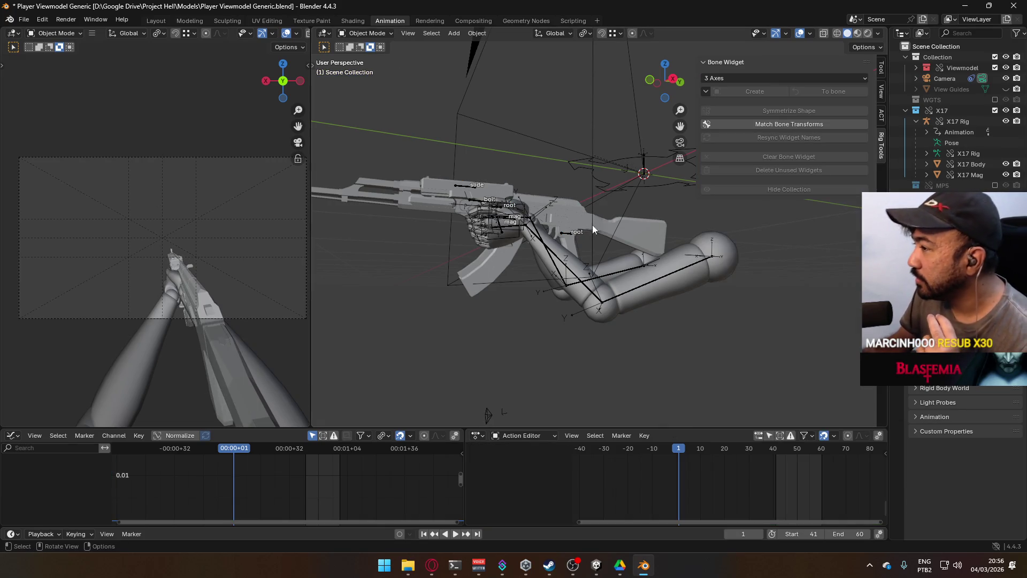
Add a new animation layer to the AKM rig and search its actions for 'fire'.
{"action": "left_click", "coordinate": [574, 227]}
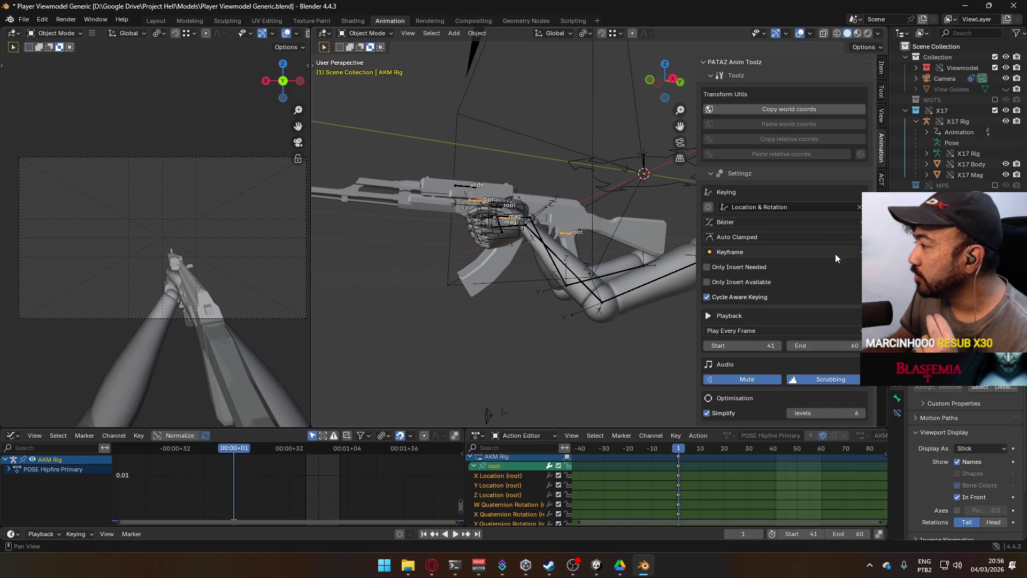
{"action": "scroll", "coordinate": [836, 253], "scroll_direction": "down", "scroll_amount": 10}
{"action": "left_click", "coordinate": [861, 263]}
{"action": "scroll", "coordinate": [831, 226], "scroll_direction": "down", "scroll_amount": 8}
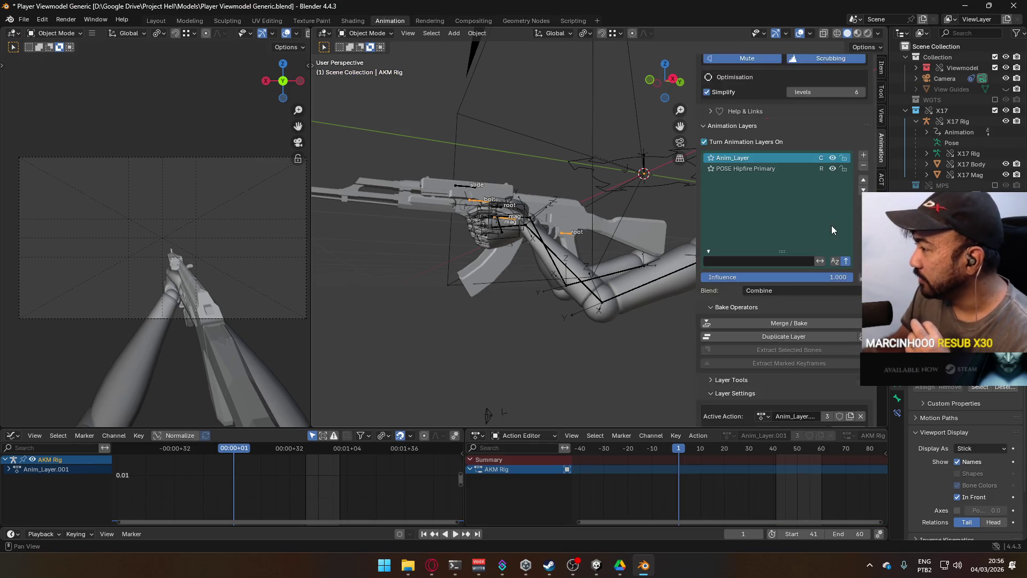
{"action": "left_click", "coordinate": [761, 351]}
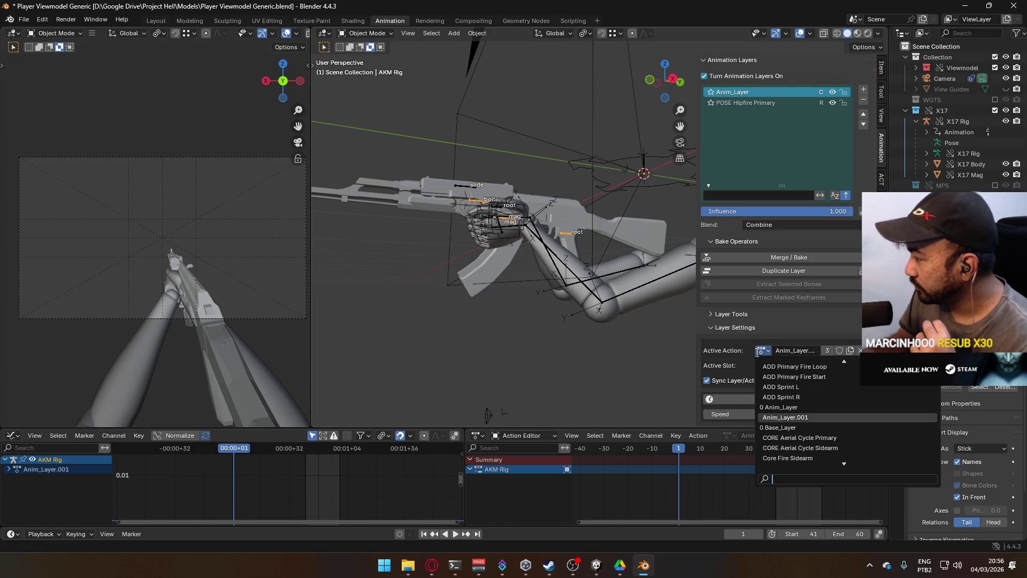
{"action": "type", "text": "fire"}
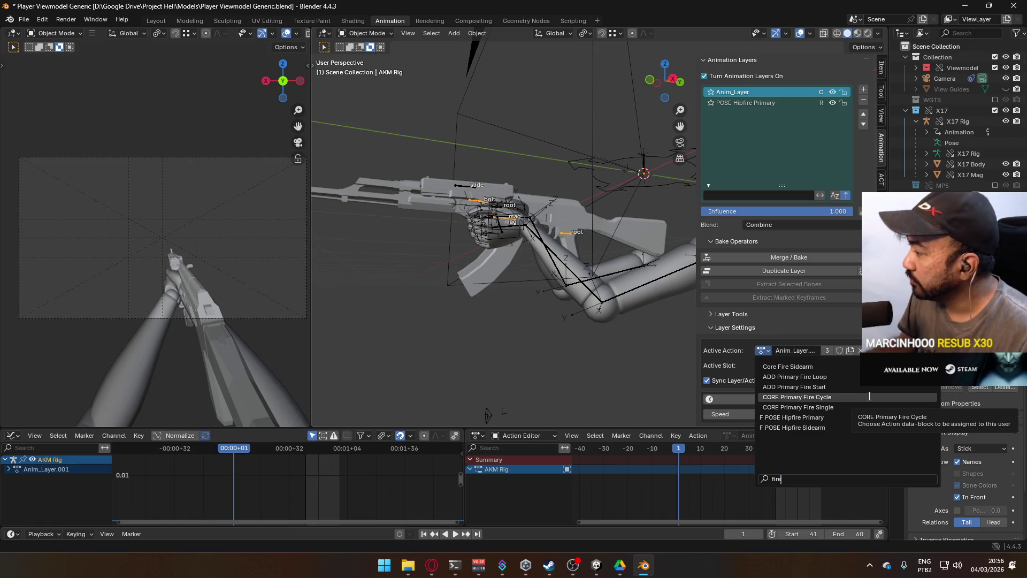
{"action": "key", "text": "Escape"}
Assign CORE Primary Fire Cycle with an AKM Rig slot and box-select its keyframes.
{"action": "left_click", "coordinate": [763, 353]}
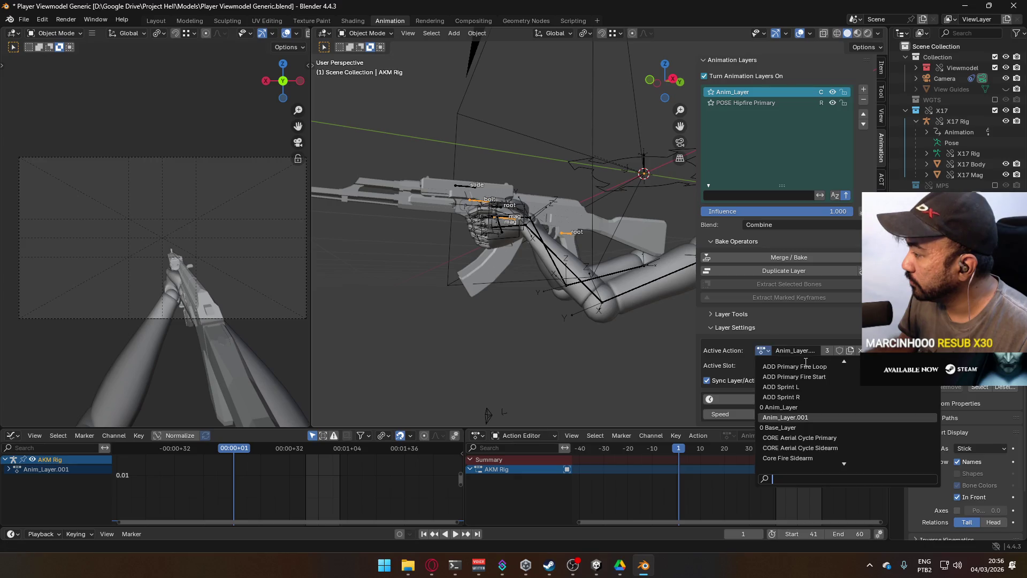
{"action": "type", "text": "fire"}
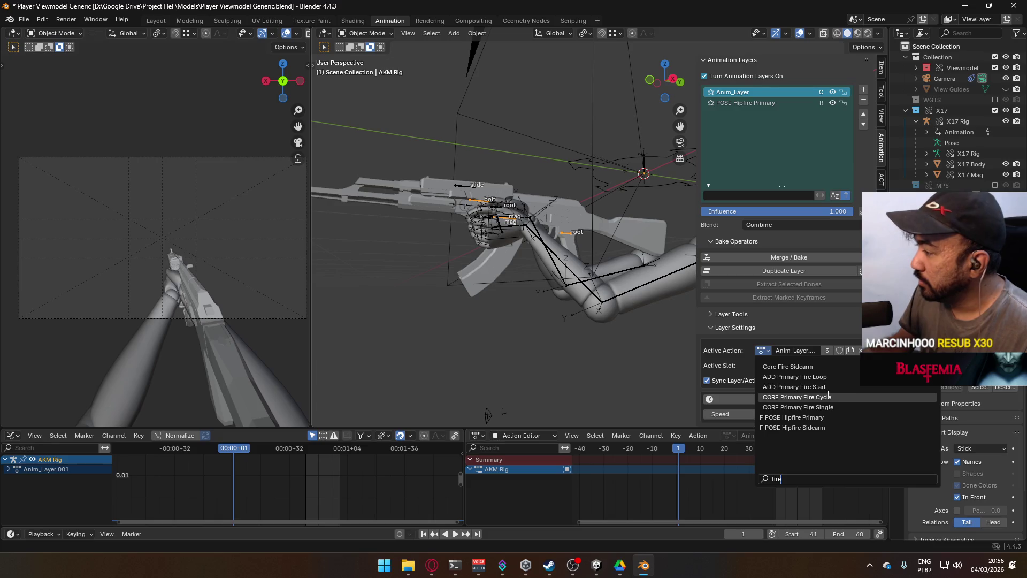
{"action": "left_click", "coordinate": [829, 397]}
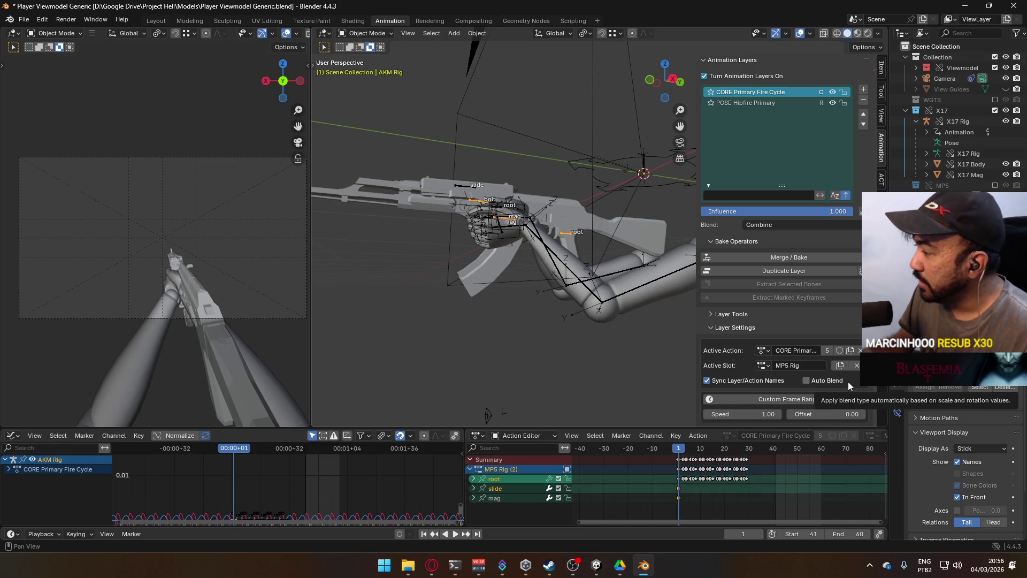
{"action": "left_click", "coordinate": [839, 366]}
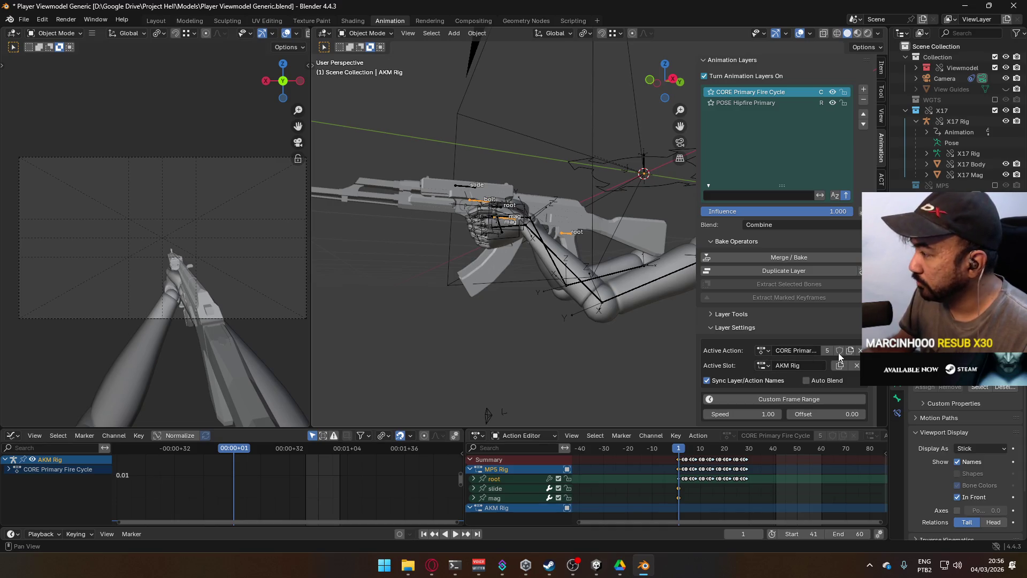
{"action": "left_click", "coordinate": [763, 351]}
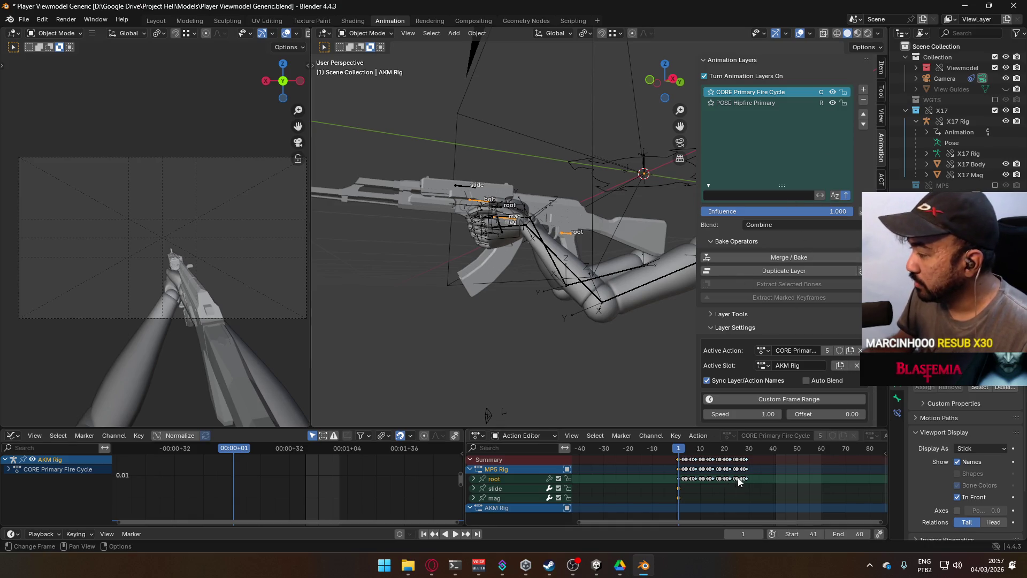
{"action": "left_click_drag", "start_coordinate": [759, 484], "coordinate": [644, 457]}
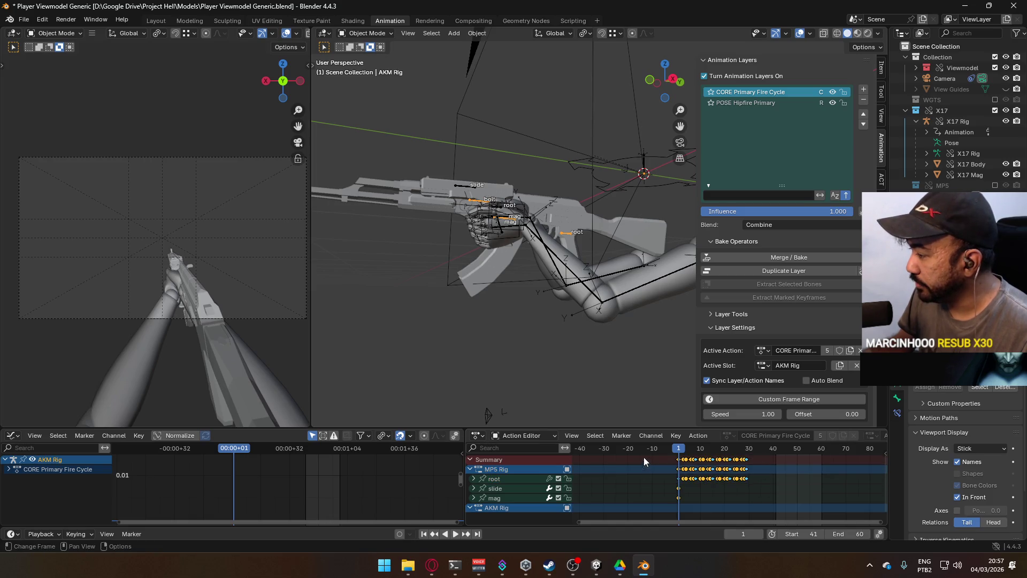
In Pose Mode, key the AKM root, paste the fire-cycle keyframes, and preview playback.
{"action": "left_click", "coordinate": [388, 33]}
{"action": "left_click", "coordinate": [369, 69]}
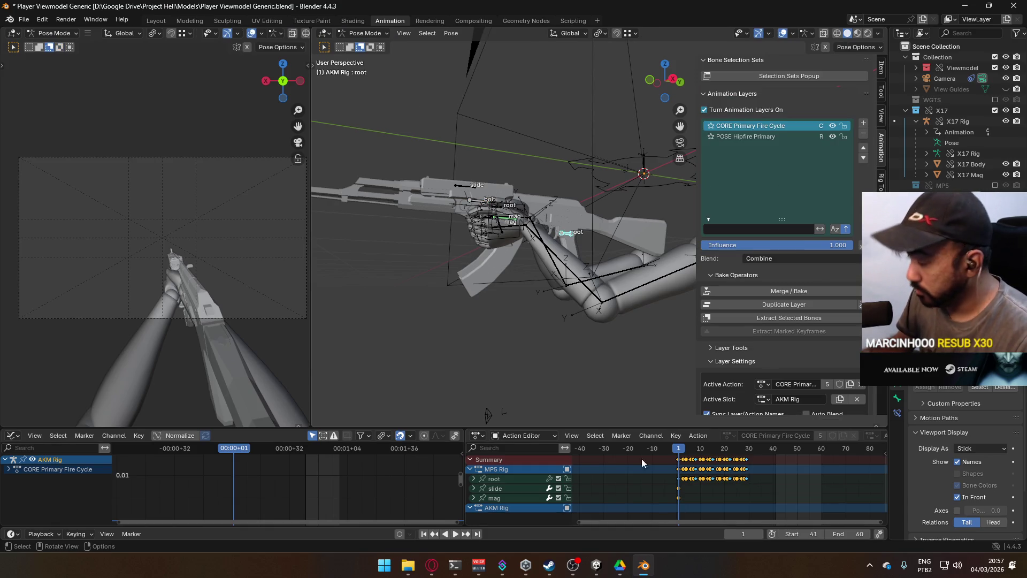
{"action": "key", "text": "i"}
{"action": "mouse_move", "coordinate": [640, 332]}
{"action": "middle_mouse_down"}
{"action": "mouse_move", "coordinate": [594, 319]}
{"action": "mouse_move", "coordinate": [610, 342]}
{"action": "middle_mouse_up"}
{"action": "key", "text": "ctrl+v"}
{"action": "middle_click_drag", "start_coordinate": [703, 462], "coordinate": [689, 459]}
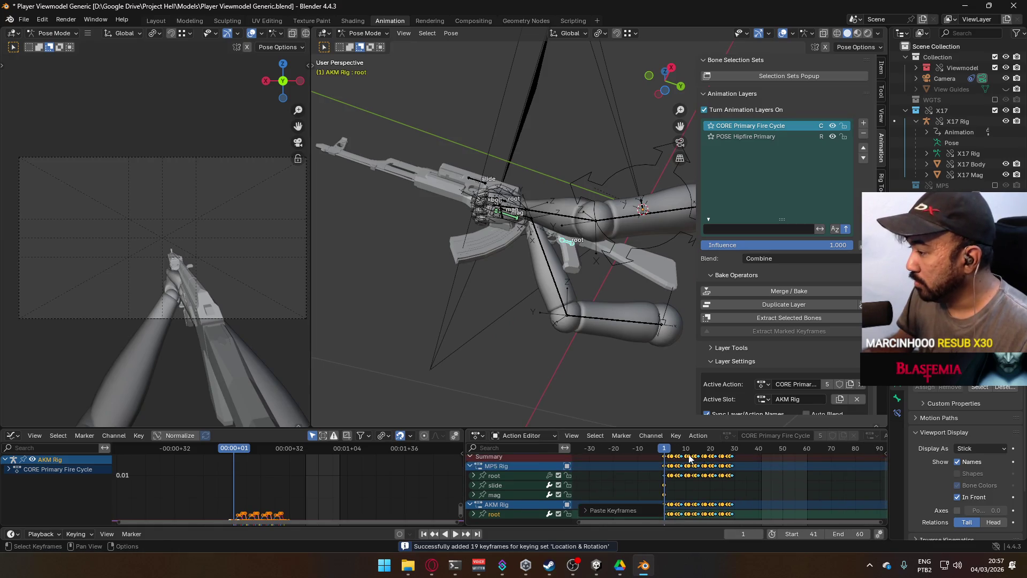
{"action": "key", "text": "space"}
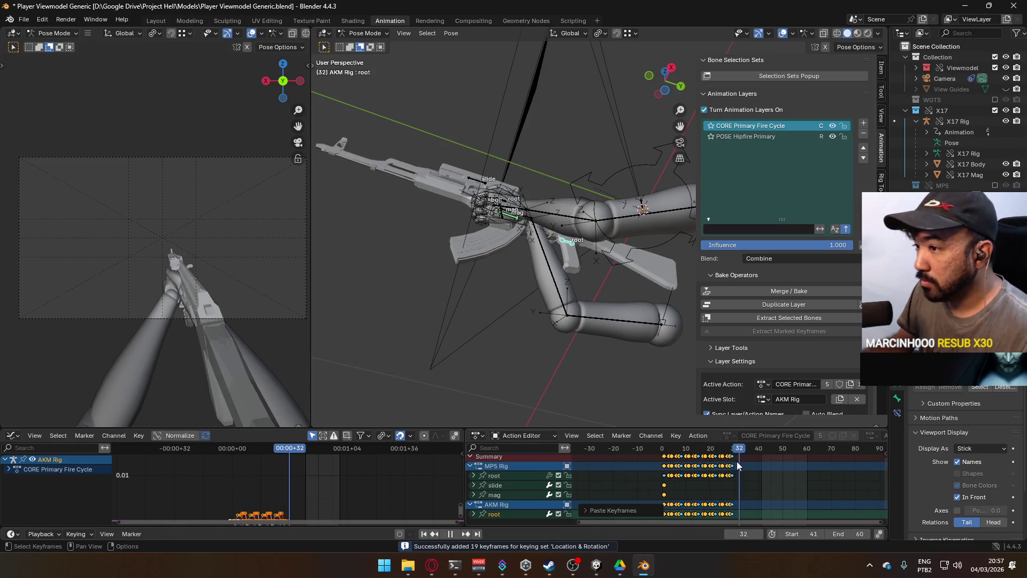
{"action": "left_click_drag", "start_coordinate": [693, 448], "coordinate": [663, 467]}
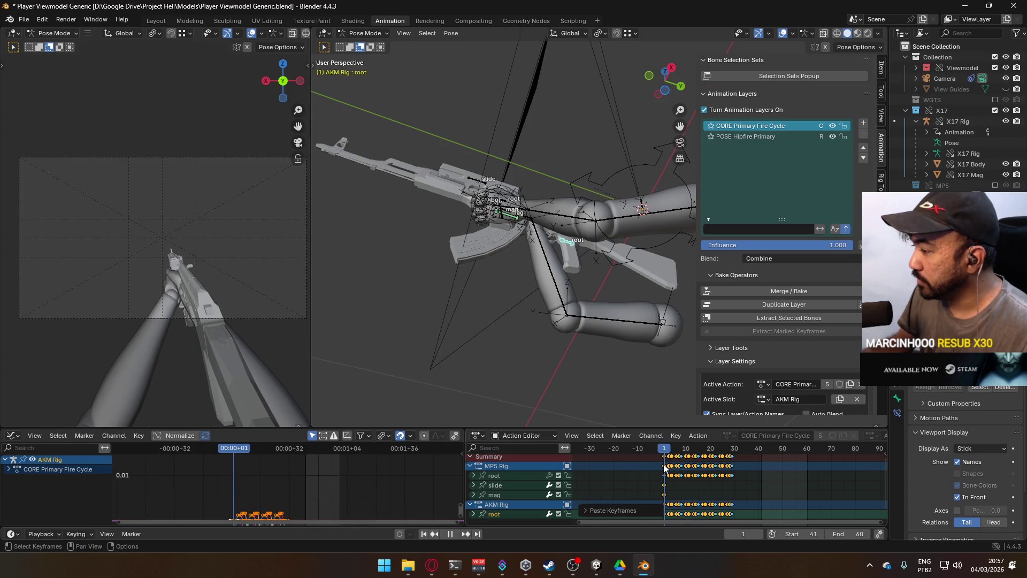
{"action": "key", "text": "space"}
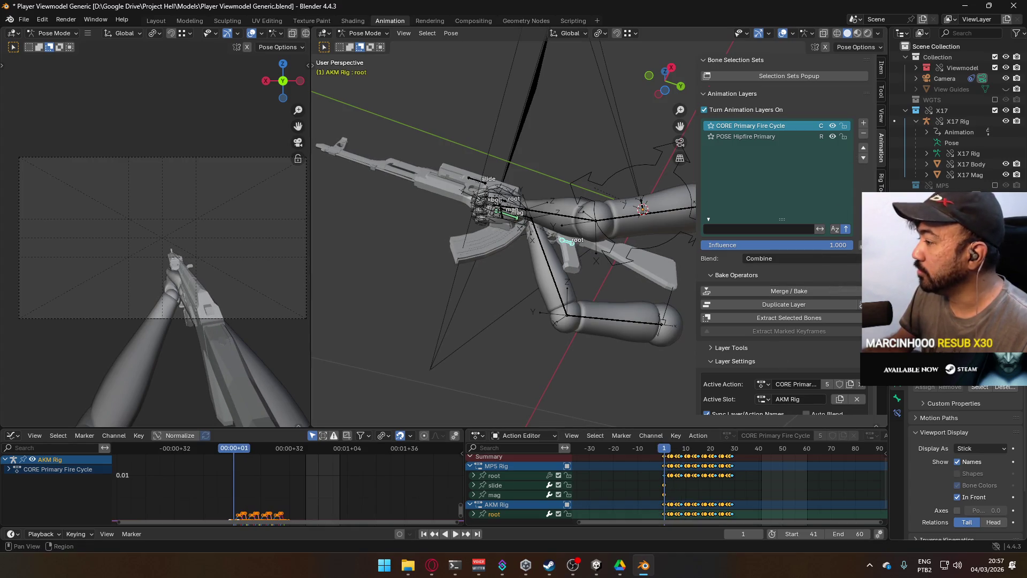
Add another animation layer on top and search its actions for 'fire'.
{"action": "left_click", "coordinate": [862, 124]}
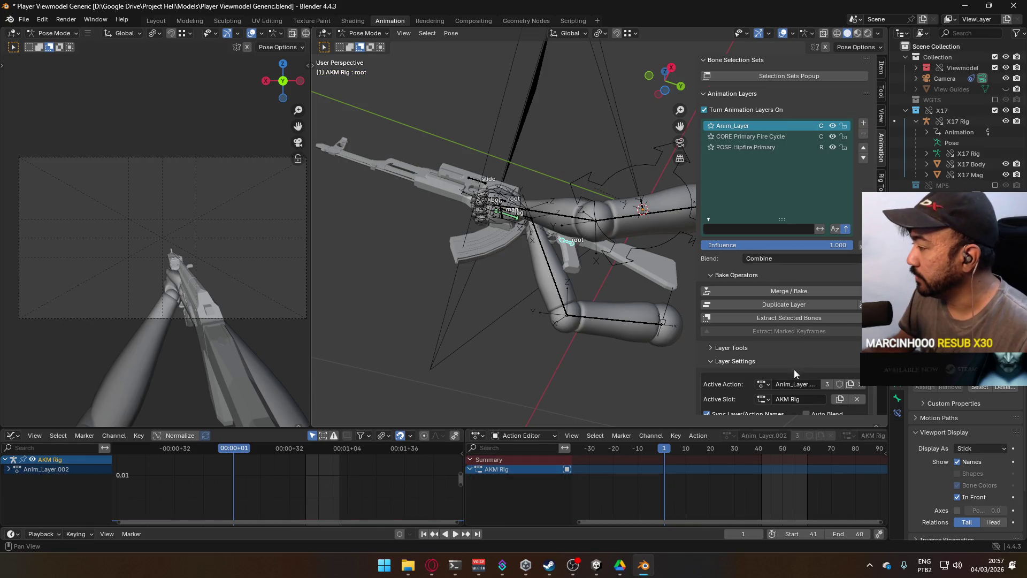
{"action": "left_click", "coordinate": [763, 384]}
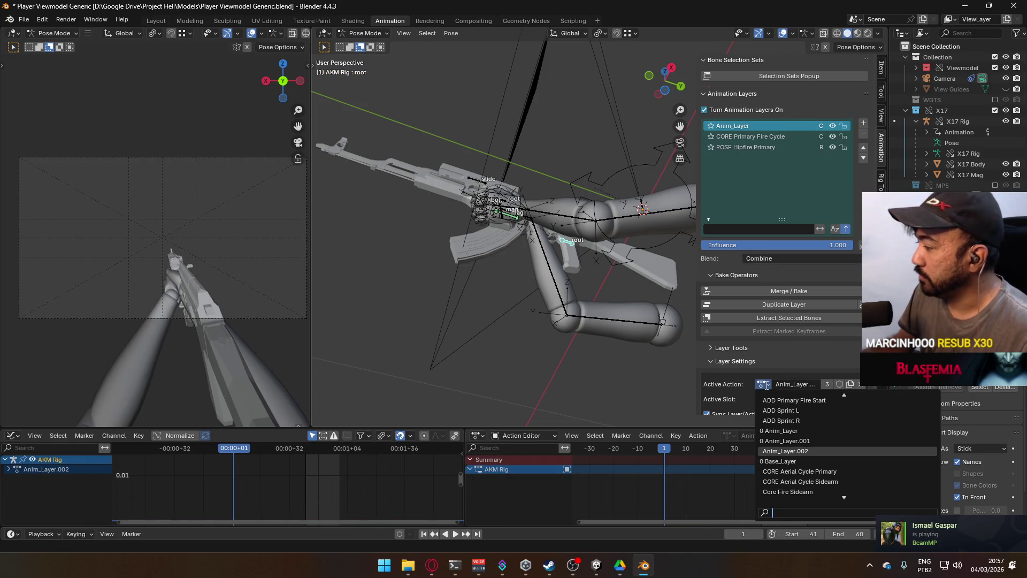
{"action": "scroll", "coordinate": [873, 463], "scroll_direction": "down", "scroll_amount": 5}
{"action": "type", "text": "fire"}
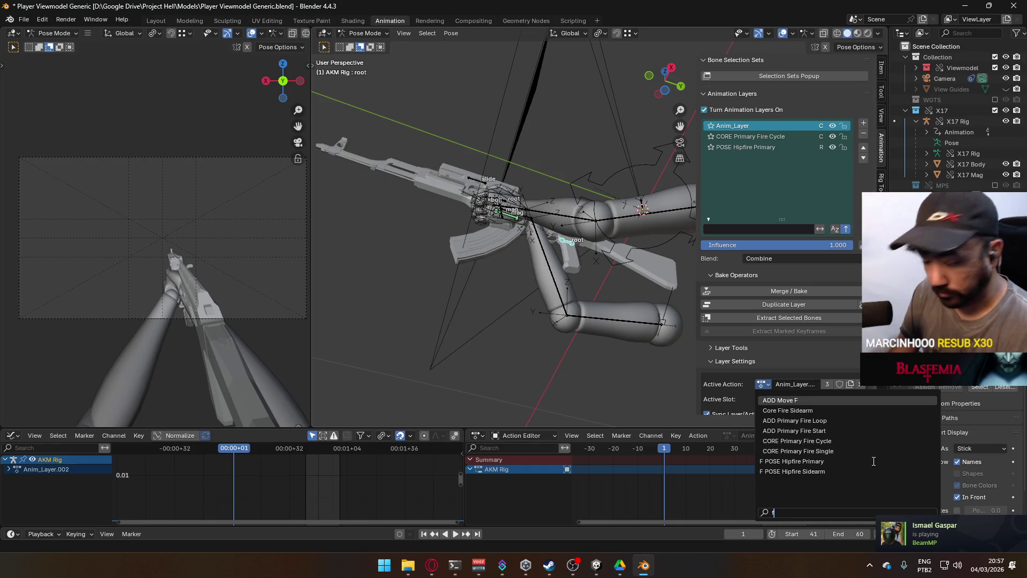
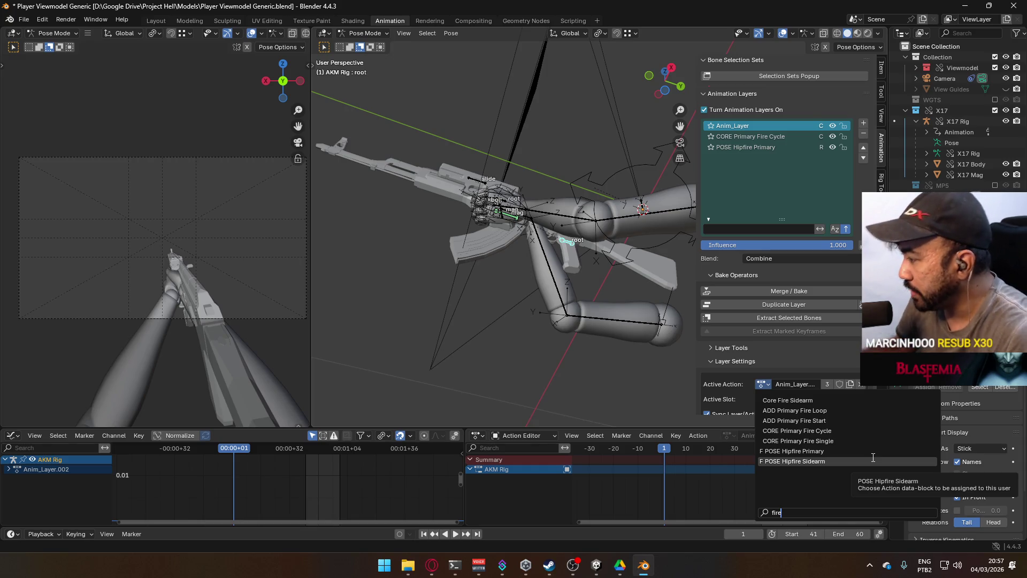
Assign ADD Primary Fire Start to the top layer with a new AKM Rig slot.
{"action": "left_click", "coordinate": [889, 418]}
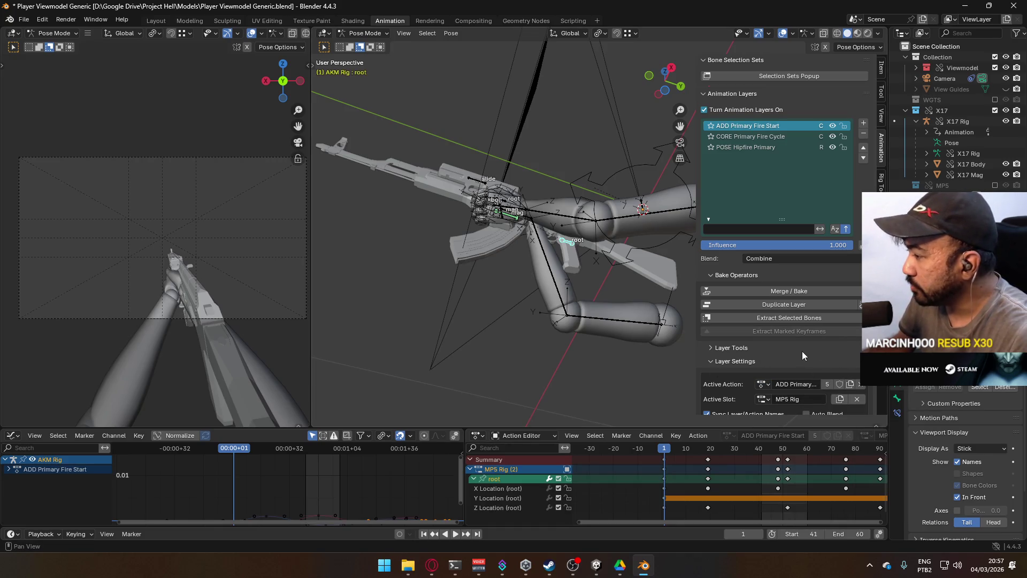
{"action": "scroll", "coordinate": [803, 351], "scroll_direction": "down", "scroll_amount": 1}
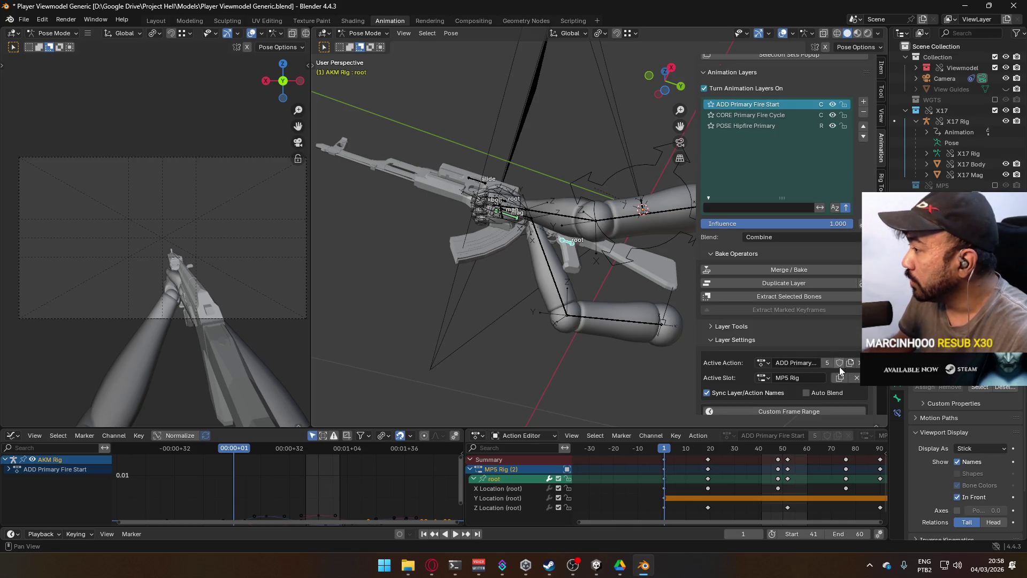
{"action": "left_click", "coordinate": [840, 381]}
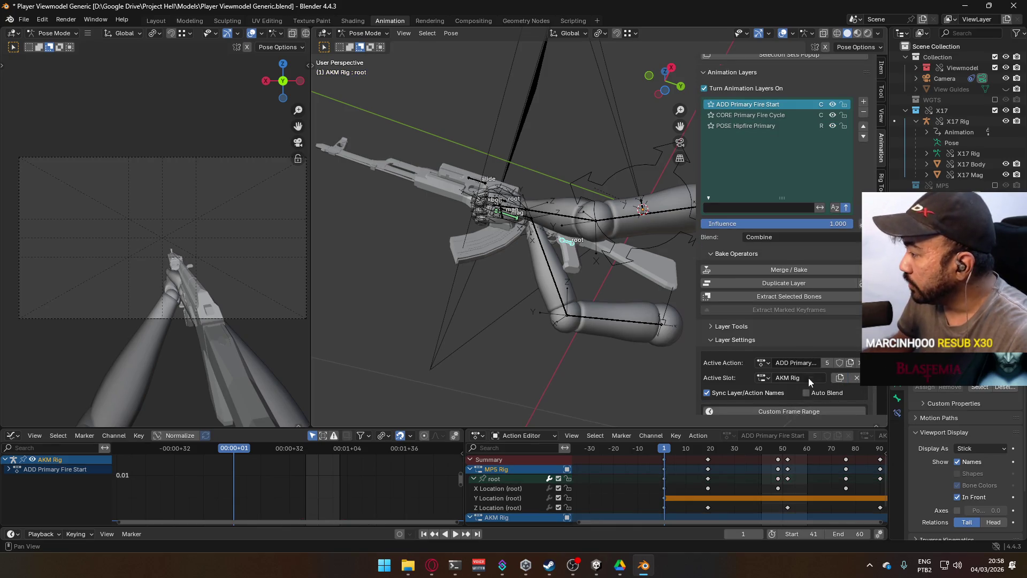
{"action": "scroll", "coordinate": [808, 377], "scroll_direction": "down", "scroll_amount": 1}
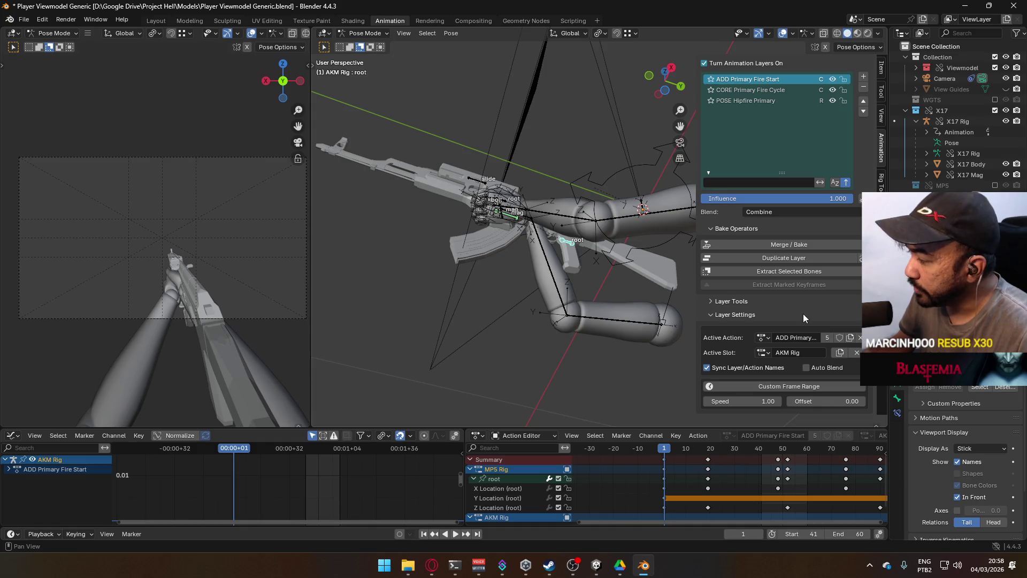
Collapse the root channel's location rows and undo the accidental AKM Rig.001 slot.
{"action": "left_click", "coordinate": [473, 478]}
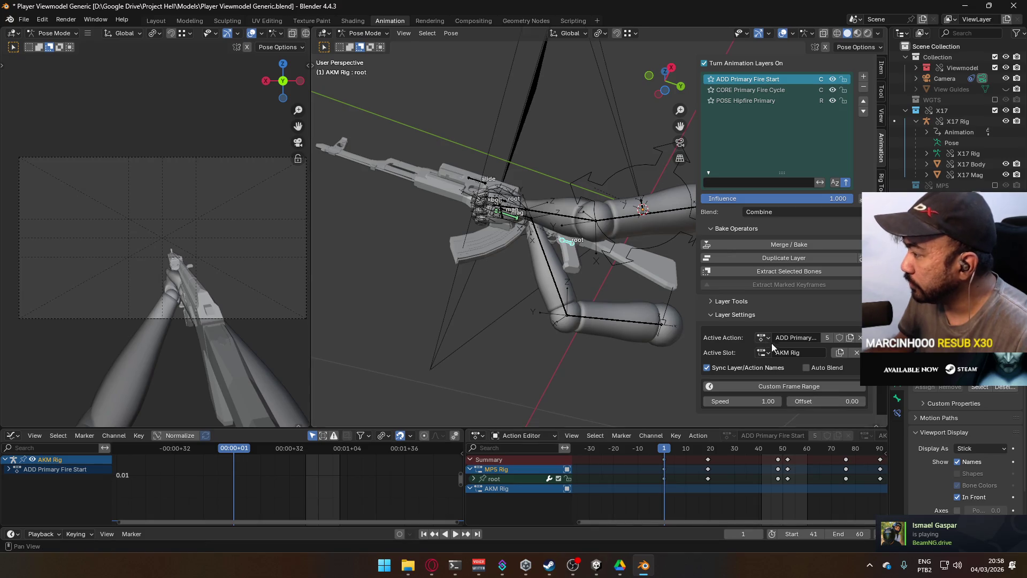
{"action": "left_click", "coordinate": [839, 353]}
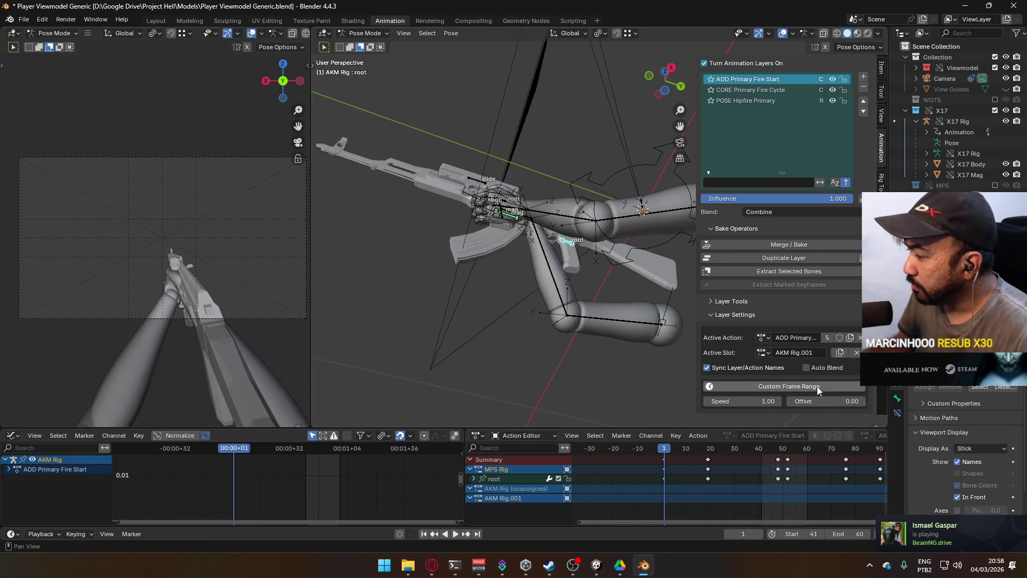
{"action": "key", "text": "ctrl+z"}
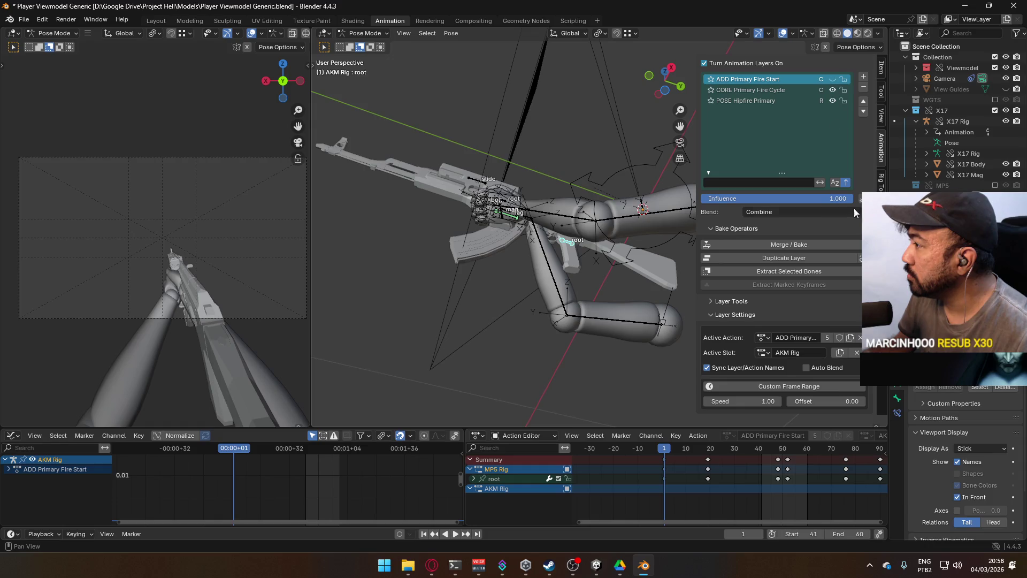
Add a new top layer using ADD Primary Fire Loop, found by searching 'fire', on an AKM Rig slot.
{"action": "left_click", "coordinate": [862, 76]}
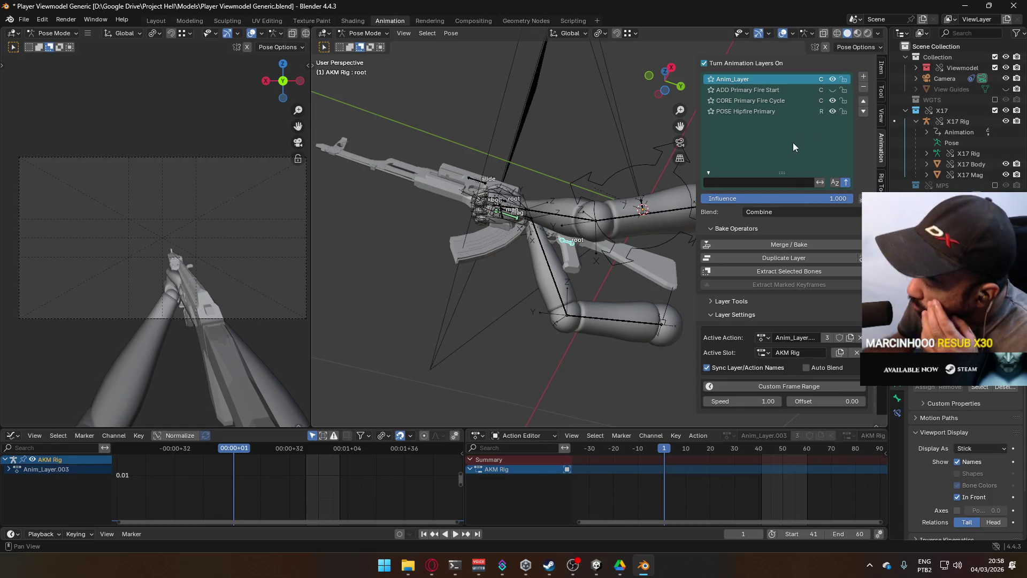
{"action": "left_click", "coordinate": [763, 337]}
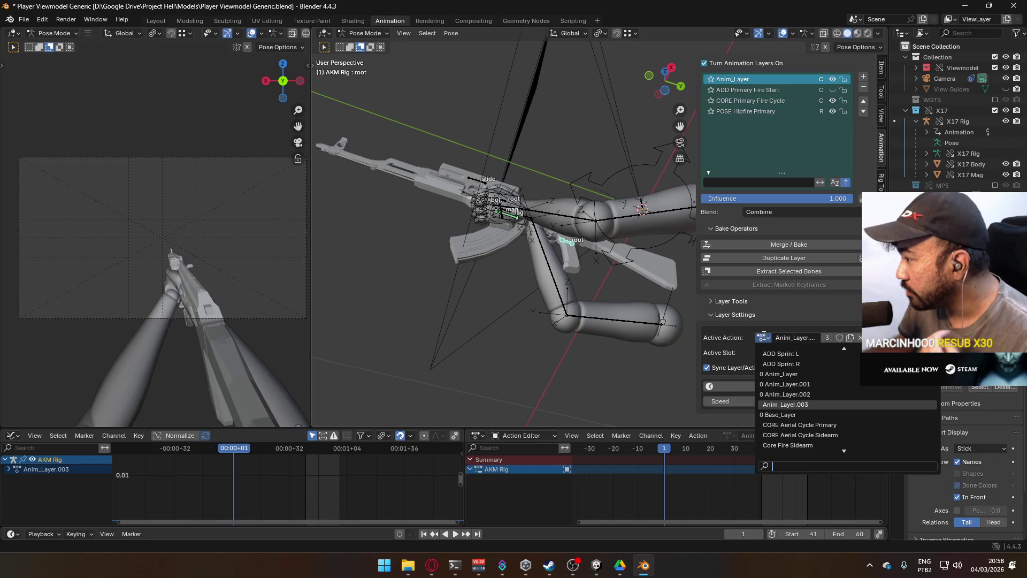
{"action": "scroll", "coordinate": [839, 382], "scroll_direction": "down", "scroll_amount": 9}
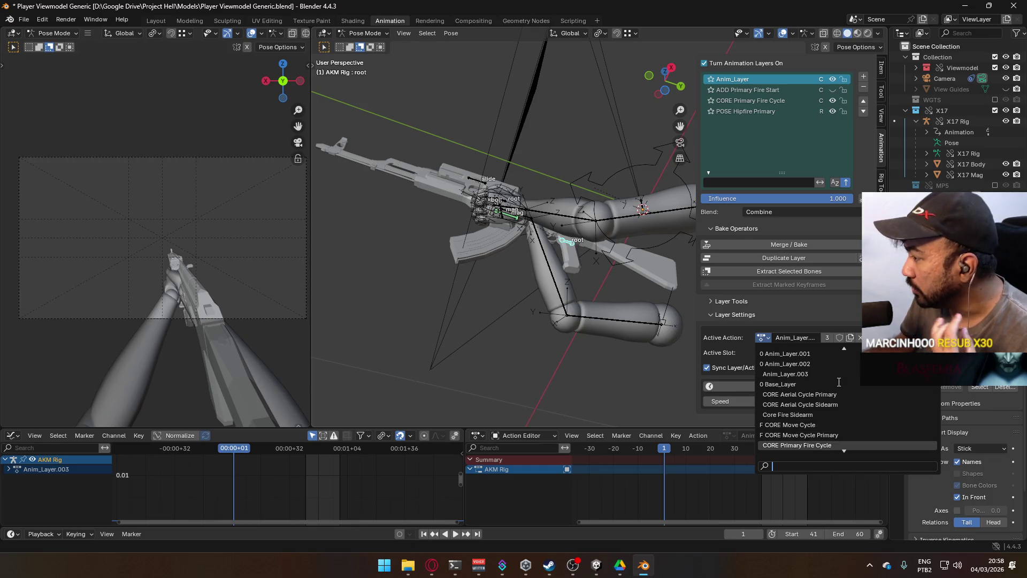
{"action": "scroll", "coordinate": [838, 382], "scroll_direction": "down", "scroll_amount": 5}
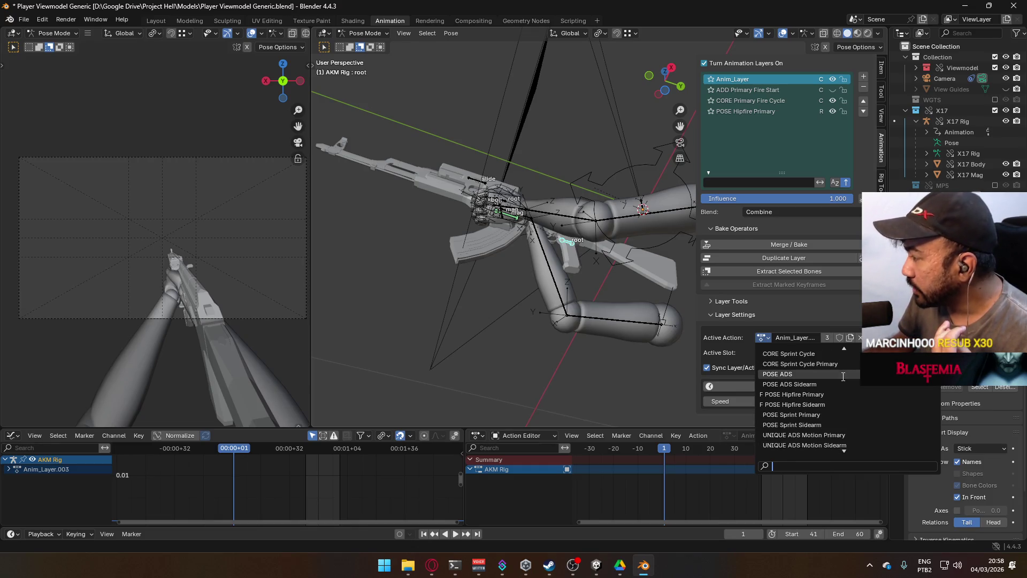
{"action": "type", "text": "fire"}
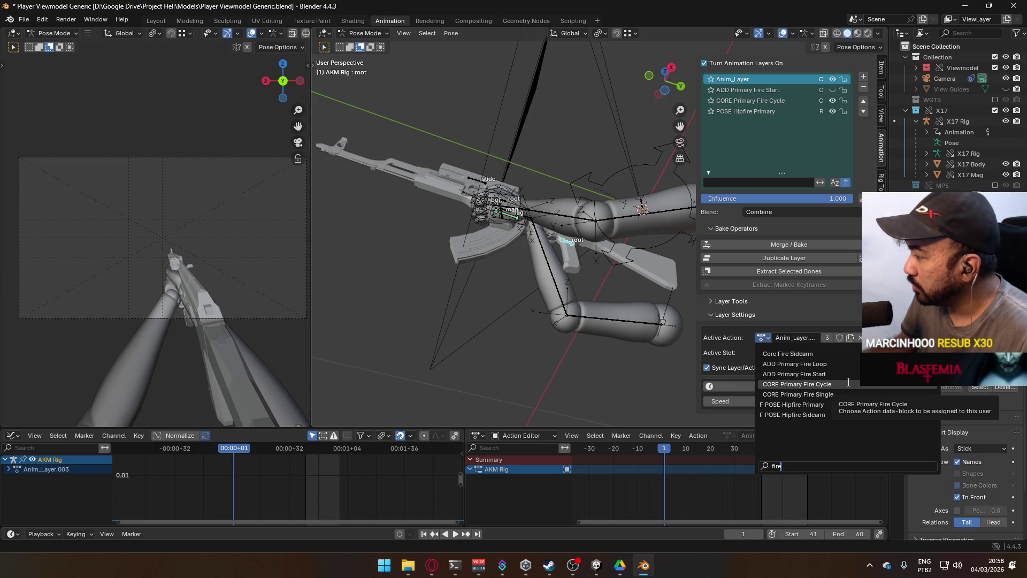
{"action": "left_click", "coordinate": [823, 364]}
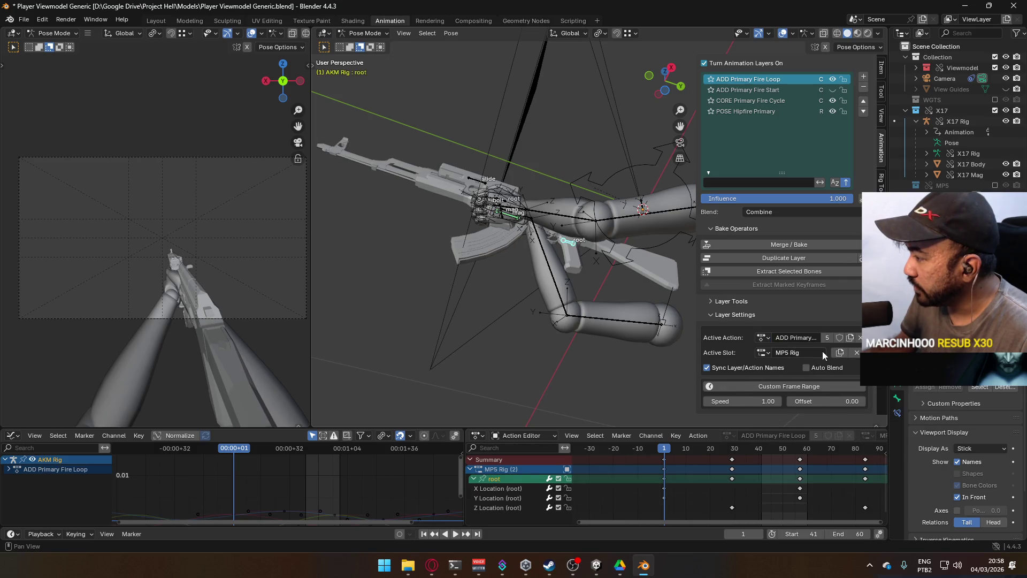
{"action": "left_click", "coordinate": [839, 352]}
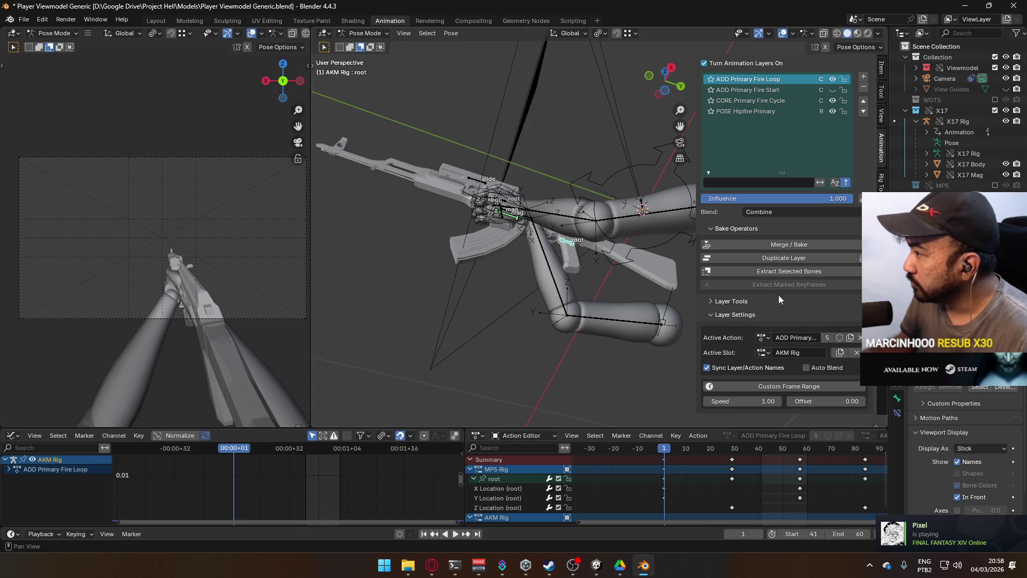
Hide the Fire Loop layer, select CORE Primary Fire Cycle, view from the right, then switch to the browser.
{"action": "left_click", "coordinate": [836, 81]}
{"action": "left_click", "coordinate": [760, 101]}
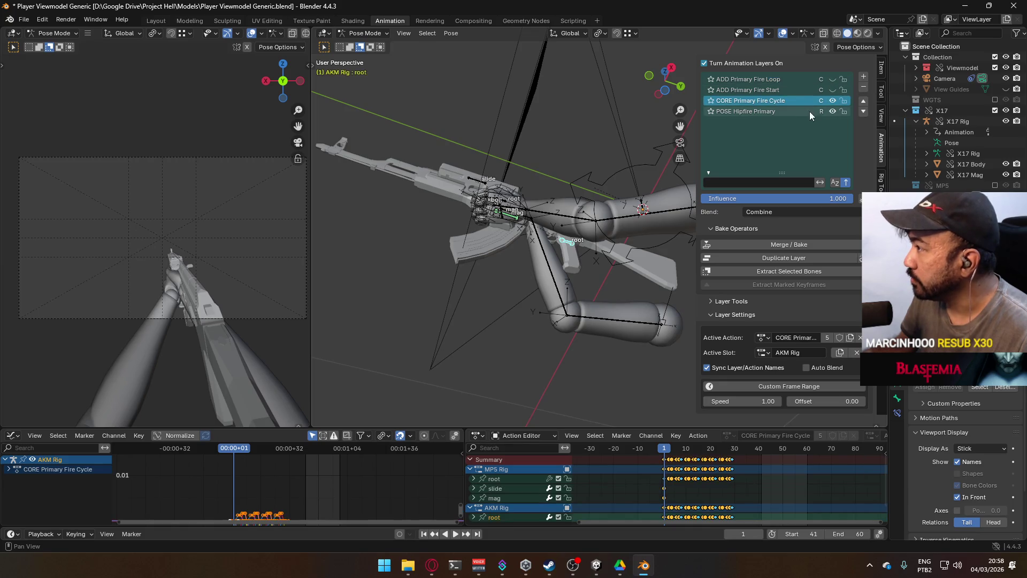
{"action": "key", "text": "KP_3"}
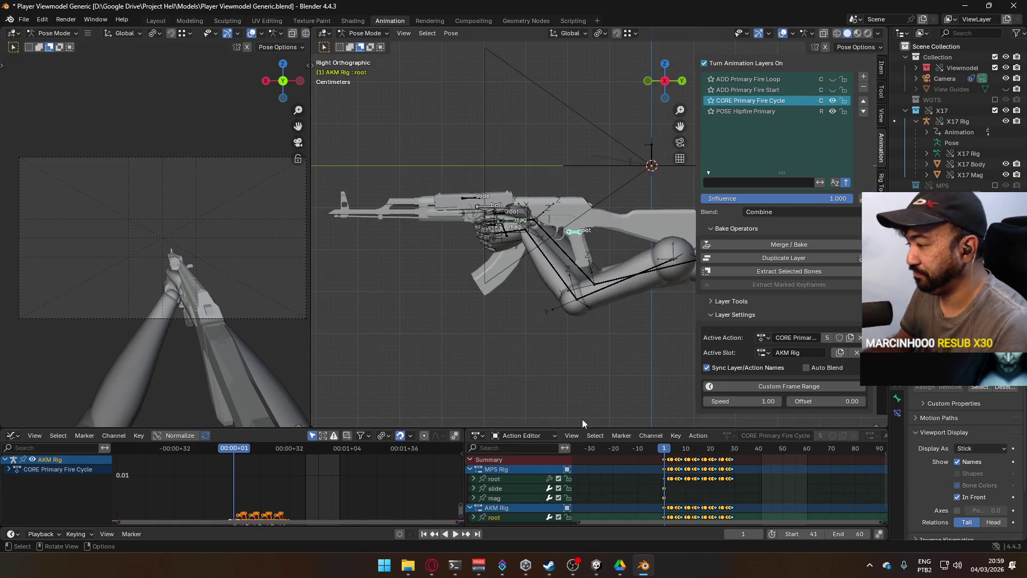
{"action": "scroll", "coordinate": [737, 498], "scroll_direction": "up", "scroll_amount": 1}
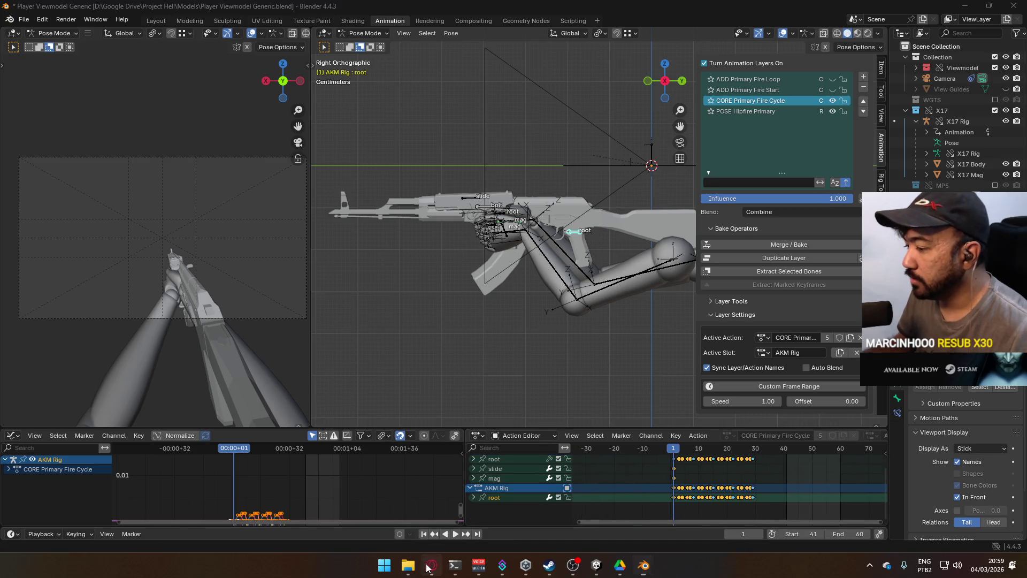
{"action": "left_click", "coordinate": [431, 564]}
{"action": "left_click", "coordinate": [354, 12]}
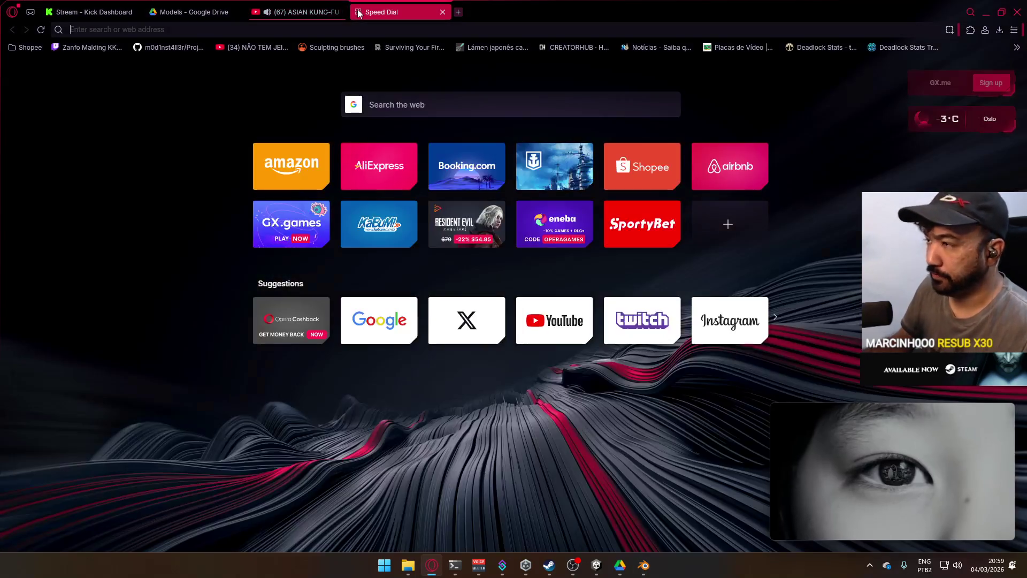
Search Google for 'akm fire rate' (600 rounds per minute), then launch Notepad via Win+R.
{"action": "type", "text": "akm fire rate"}
{"action": "key", "text": "Return"}
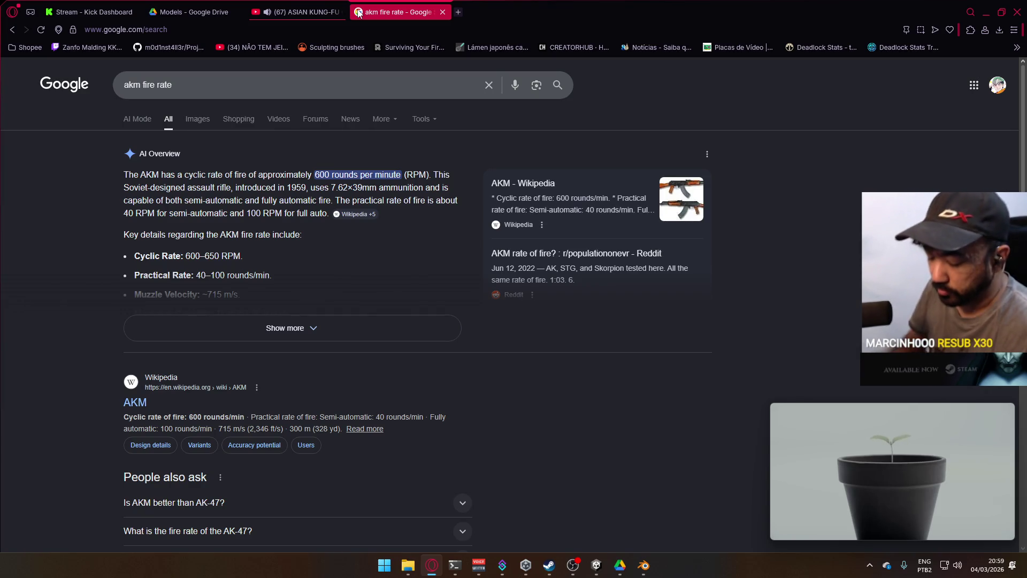
{"action": "key", "text": "super"}
{"action": "key", "text": "super+r"}
{"action": "type", "text": "notepad"}
{"action": "key", "text": "Return"}
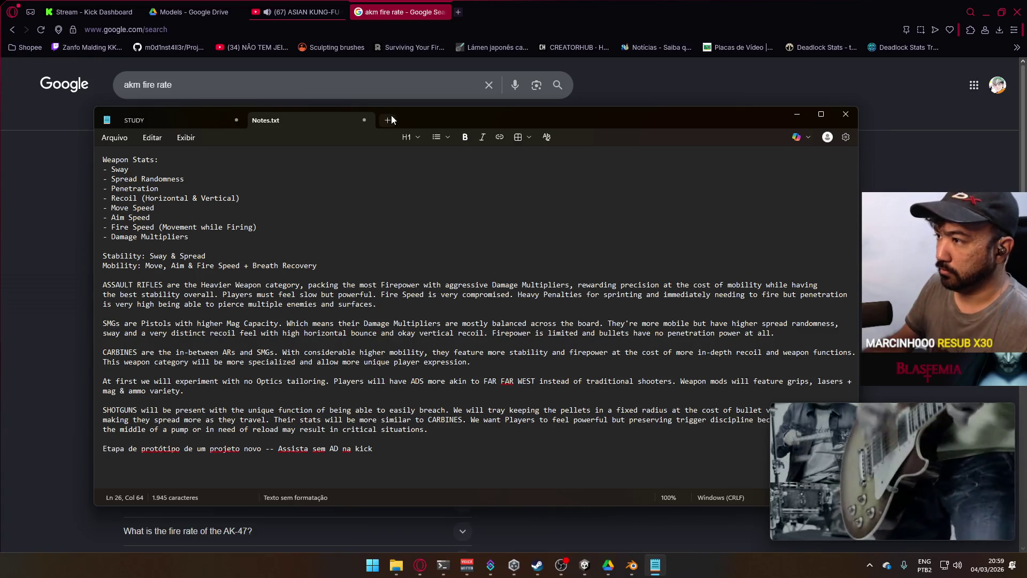
In a new Notepad tab write '600 -- 60' and move the window beside the results.
{"action": "left_click", "coordinate": [390, 119]}
{"action": "mouse_move", "coordinate": [560, 109]}
{"action": "left_mouse_down"}
{"action": "mouse_move", "coordinate": [784, 79]}
{"action": "mouse_move", "coordinate": [754, 31]}
{"action": "mouse_move", "coordinate": [744, 72]}
{"action": "left_mouse_up"}
{"action": "type", "text": "600 60"}
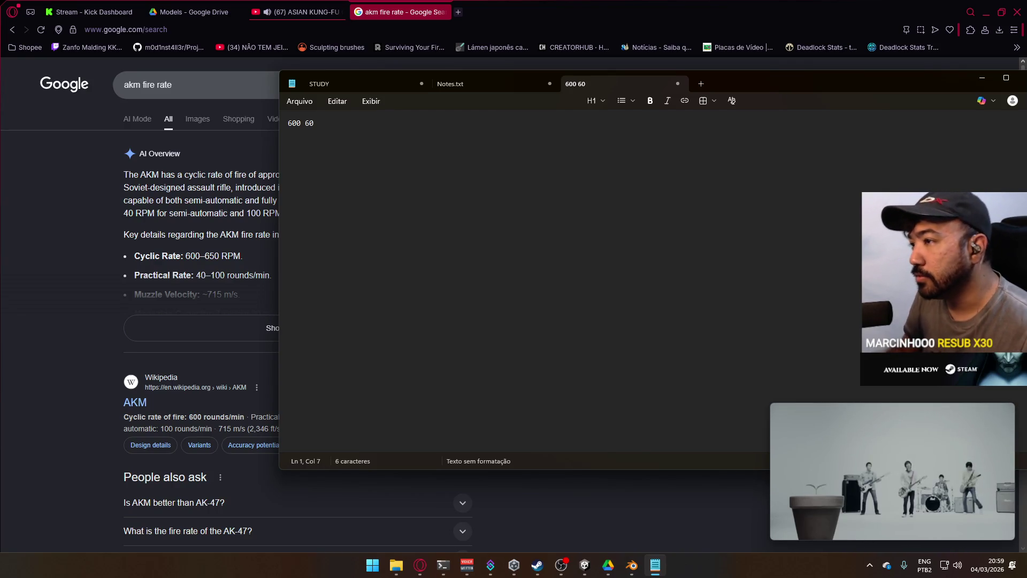
{"action": "left_click", "coordinate": [309, 123]}
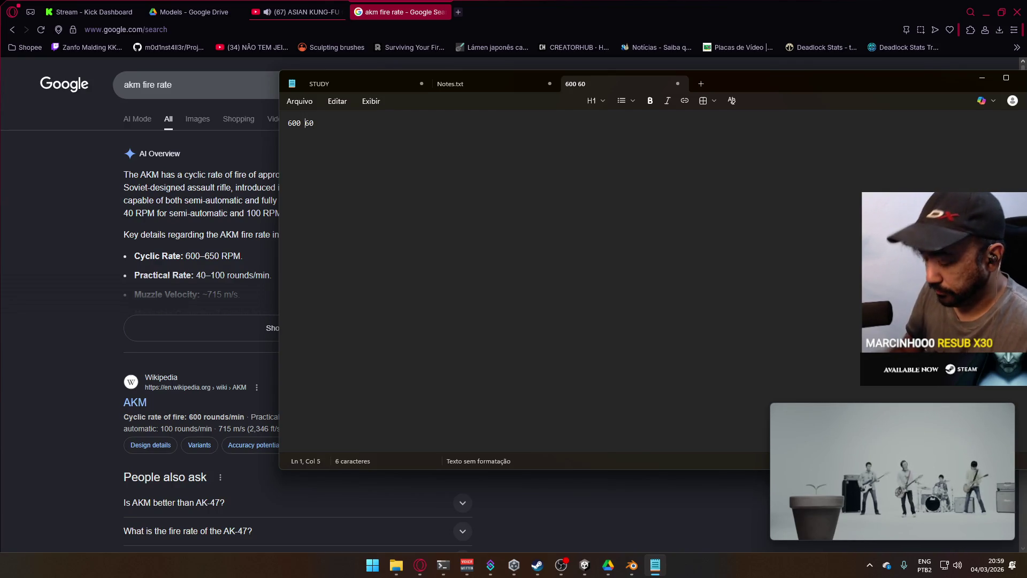
{"action": "type", "text": "--"}
{"action": "key", "text": "End"}
{"action": "key", "text": "Return"}
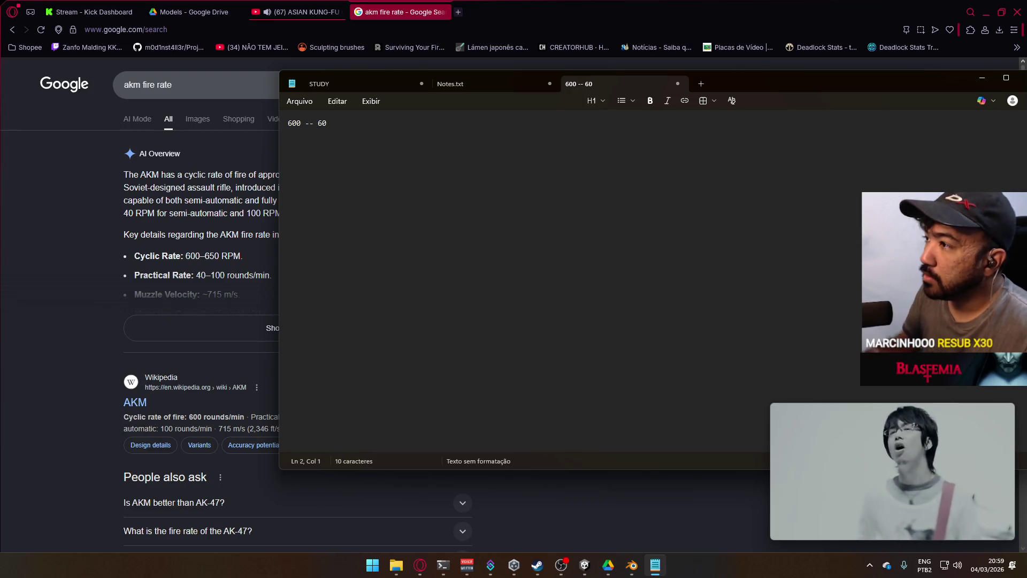
{"action": "mouse_move", "coordinate": [811, 87]}
{"action": "left_mouse_down"}
{"action": "mouse_move", "coordinate": [887, 176]}
{"action": "mouse_move", "coordinate": [922, 136]}
{"action": "mouse_move", "coordinate": [923, 84]}
{"action": "mouse_move", "coordinate": [980, 77]}
{"action": "left_mouse_up"}
{"action": "mouse_move", "coordinate": [1026, 79]}
{"action": "left_mouse_down"}
{"action": "mouse_move", "coordinate": [842, 72]}
{"action": "mouse_move", "coordinate": [894, 153]}
{"action": "mouse_move", "coordinate": [898, 181]}
{"action": "mouse_move", "coordinate": [942, 159]}
{"action": "mouse_move", "coordinate": [948, 143]}
{"action": "mouse_move", "coordinate": [817, 62]}
{"action": "mouse_move", "coordinate": [976, 94]}
{"action": "mouse_move", "coordinate": [898, 201]}
{"action": "mouse_move", "coordinate": [608, 204]}
{"action": "mouse_move", "coordinate": [816, 162]}
{"action": "mouse_move", "coordinate": [899, 107]}
{"action": "mouse_move", "coordinate": [868, 120]}
{"action": "left_mouse_up"}
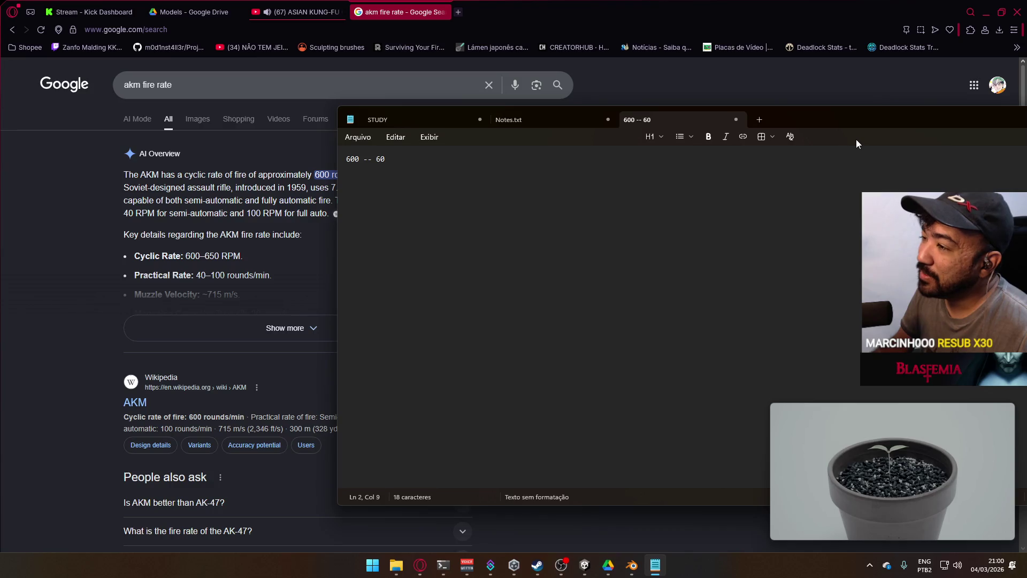
{"action": "type", "text": "1"}
Finish line 2 as '1 x', then launch Calculator with Win+R calc.
{"action": "key", "text": "Left"}
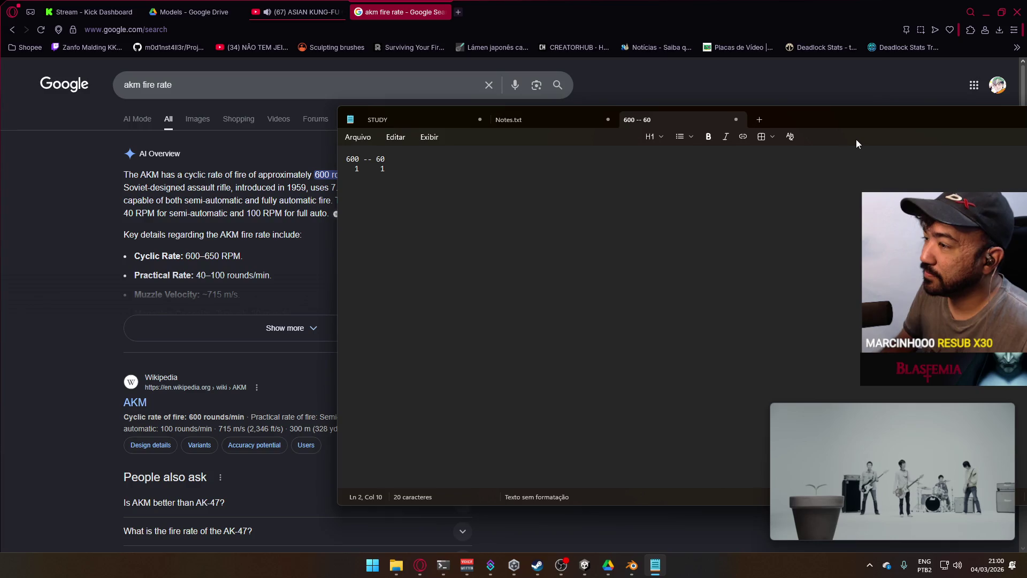
{"action": "key", "text": "BackSpace"}
{"action": "type", "text": "x"}
{"action": "key", "text": "Left"}
{"action": "key", "text": "Left"}
{"action": "key", "text": "Left"}
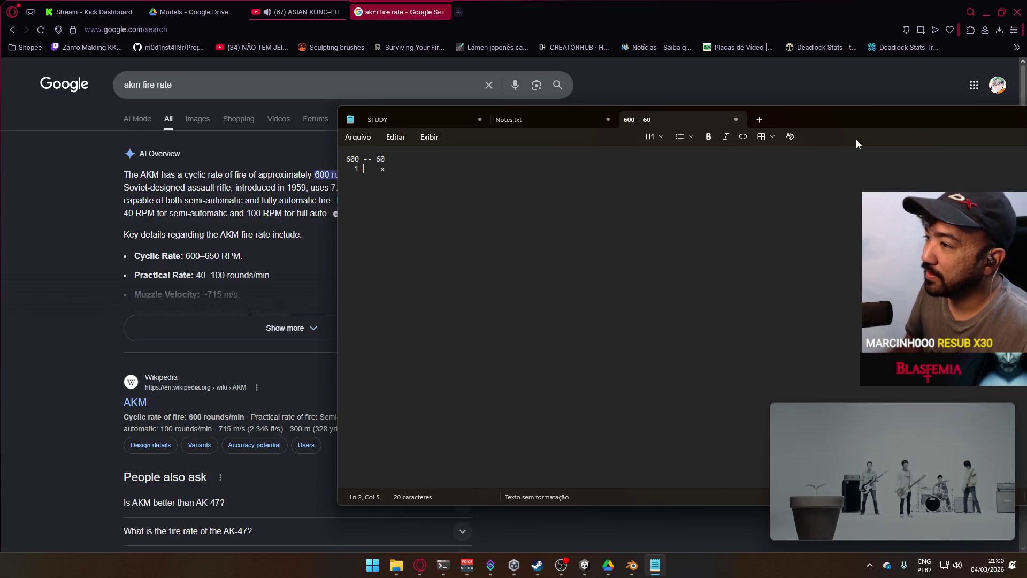
{"action": "key", "text": "End"}
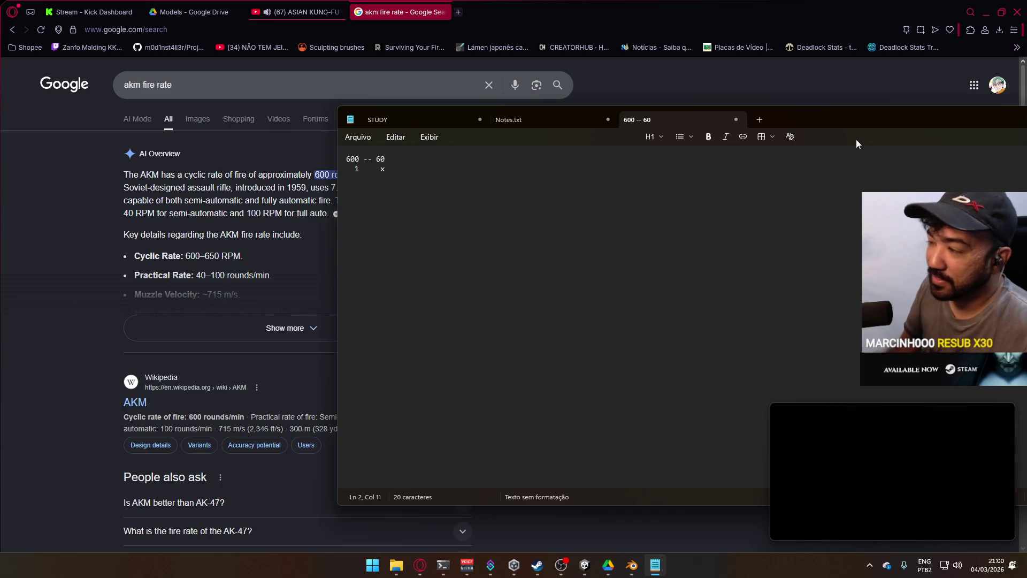
{"action": "key", "text": "super+r"}
{"action": "type", "text": "calc"}
{"action": "key", "text": "Return"}
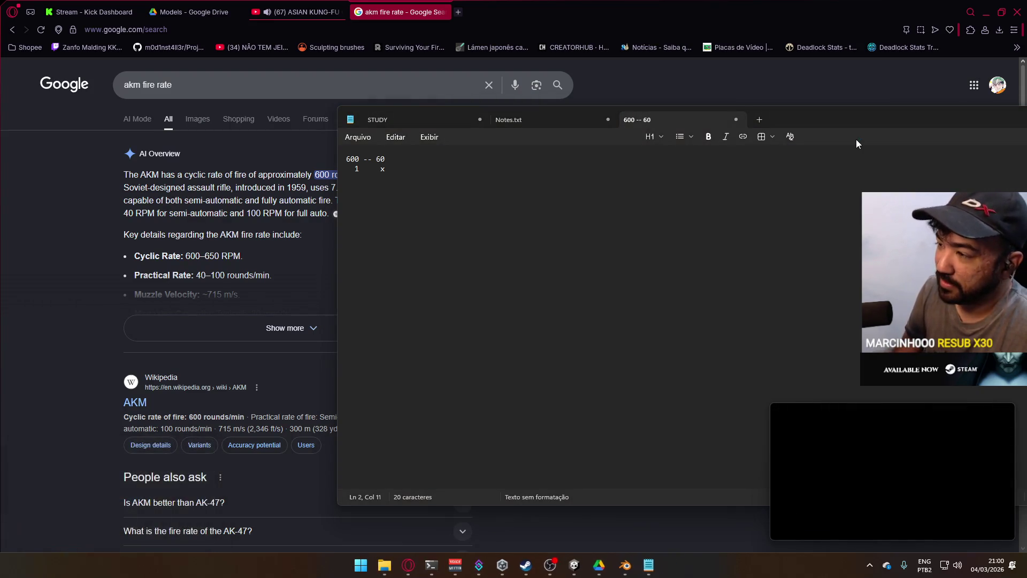
Compute 60 ÷ 600 = 0.1 in Calculator and move it aside.
{"action": "type", "text": "600"}
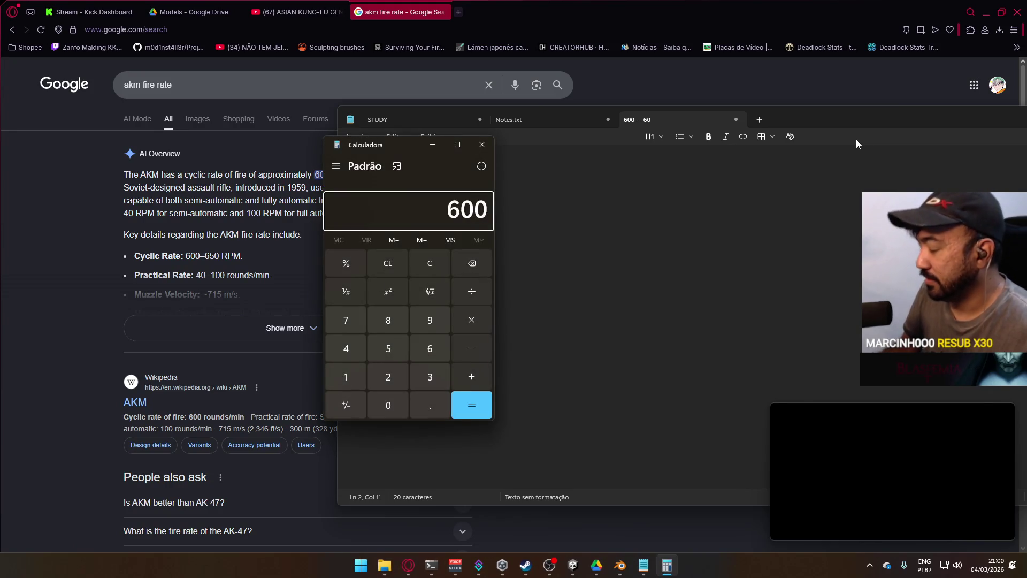
{"action": "key", "text": "Return"}
{"action": "key", "text": "Escape"}
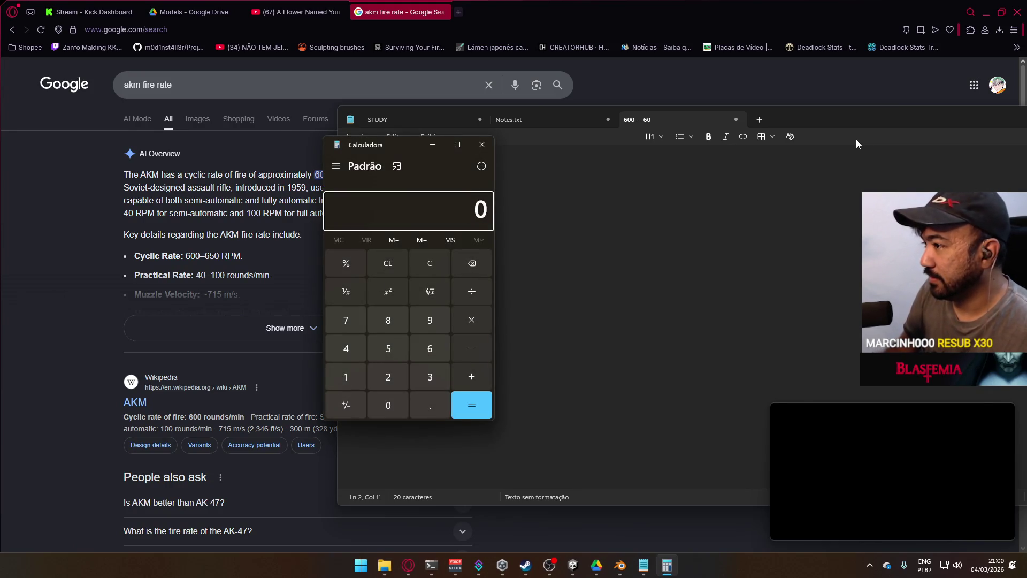
{"action": "type", "text": "60/600"}
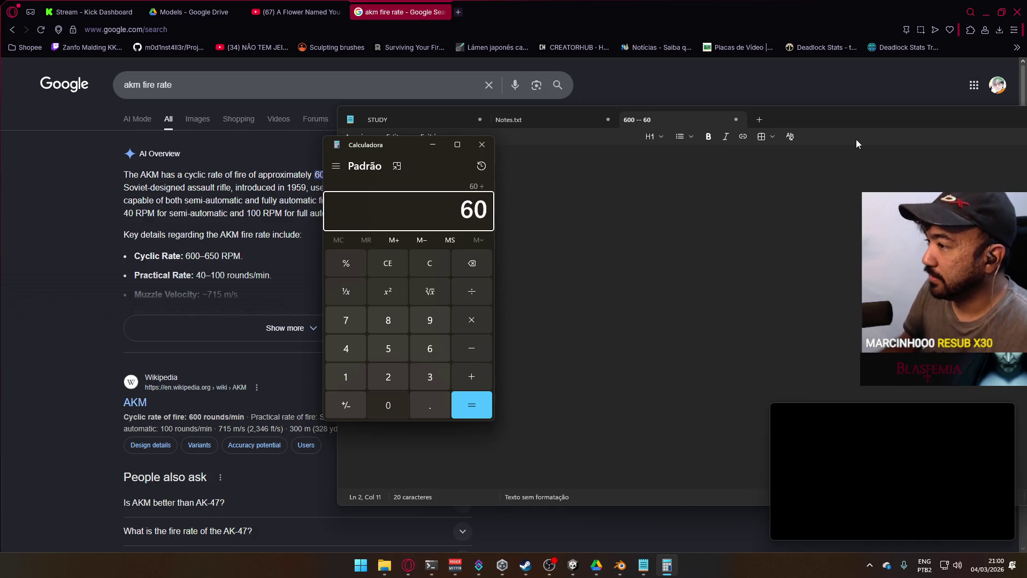
{"action": "key", "text": "Return"}
{"action": "mouse_move", "coordinate": [415, 133]}
{"action": "left_mouse_down"}
{"action": "mouse_move", "coordinate": [597, 203]}
{"action": "mouse_move", "coordinate": [624, 188]}
{"action": "left_mouse_up"}
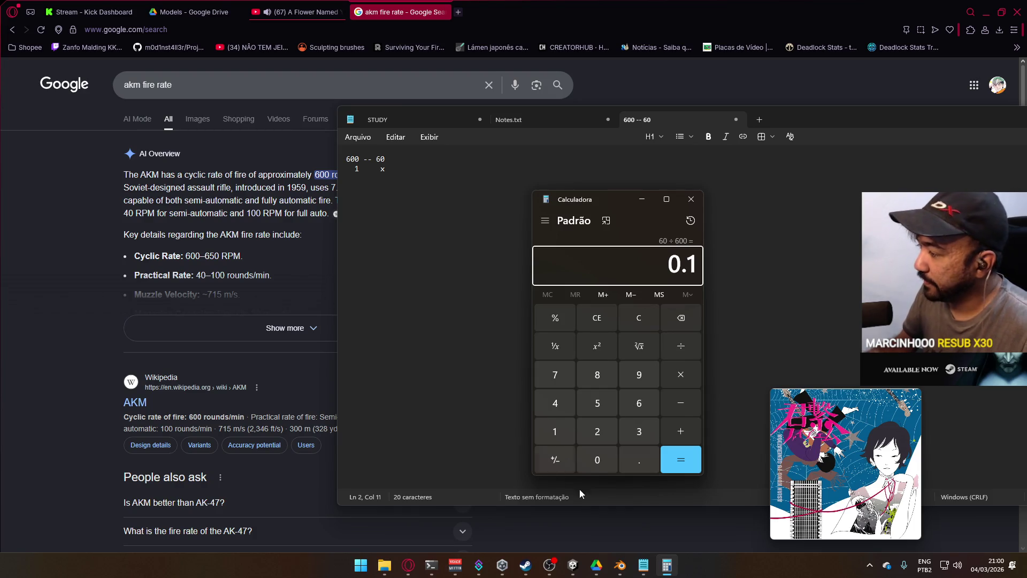
Return to Blender, zoom in on the fire cycle keys, and start playback.
{"action": "left_click", "coordinate": [620, 565]}
{"action": "middle_click_drag", "start_coordinate": [695, 480], "coordinate": [642, 464]}
{"action": "scroll", "coordinate": [640, 463], "scroll_direction": "up", "scroll_amount": 2}
{"action": "key", "text": "space"}
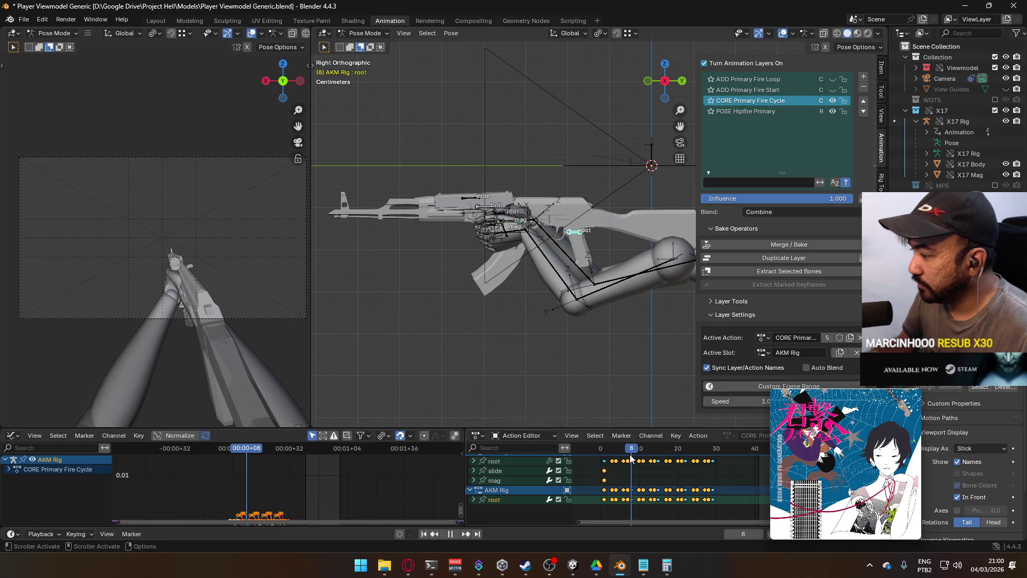
Scrub and play the fire cycle from frame 1, widen the view to show MP5 Rig keys, then return to Calculator.
{"action": "left_click", "coordinate": [603, 453]}
{"action": "left_click_drag", "start_coordinate": [603, 459], "coordinate": [713, 463]}
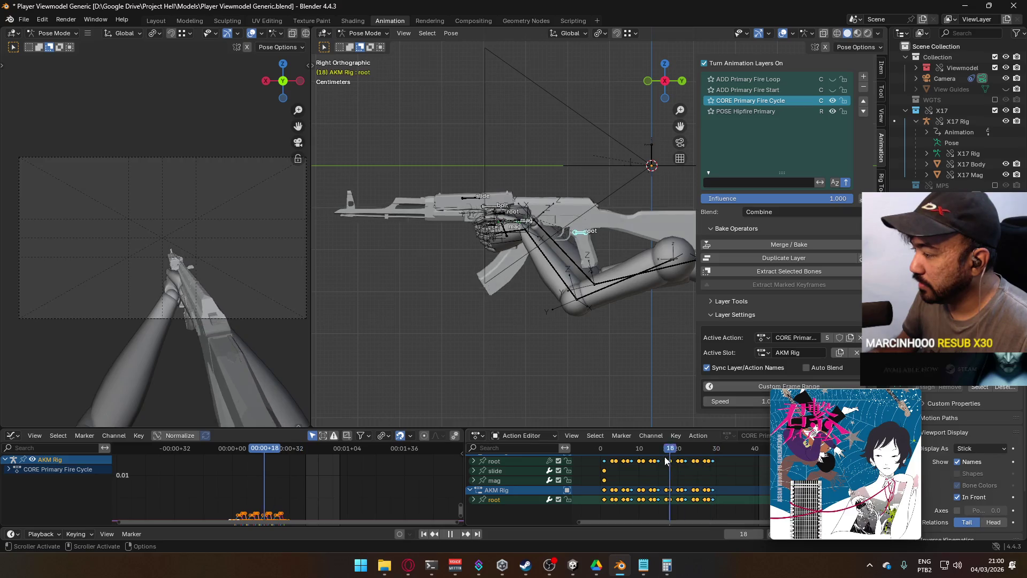
{"action": "left_click", "coordinate": [630, 454]}
{"action": "key", "text": "space"}
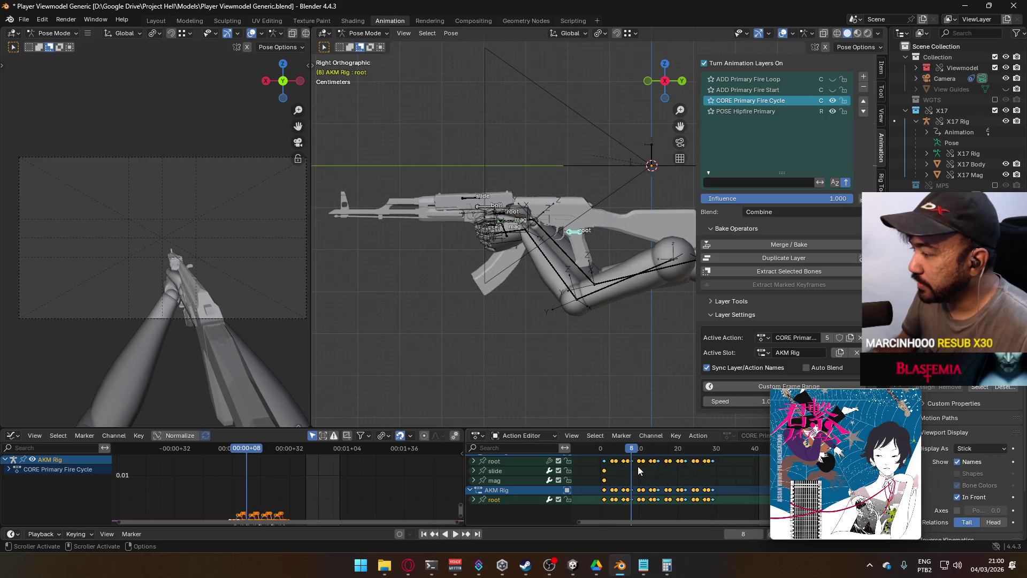
{"action": "key", "text": "space"}
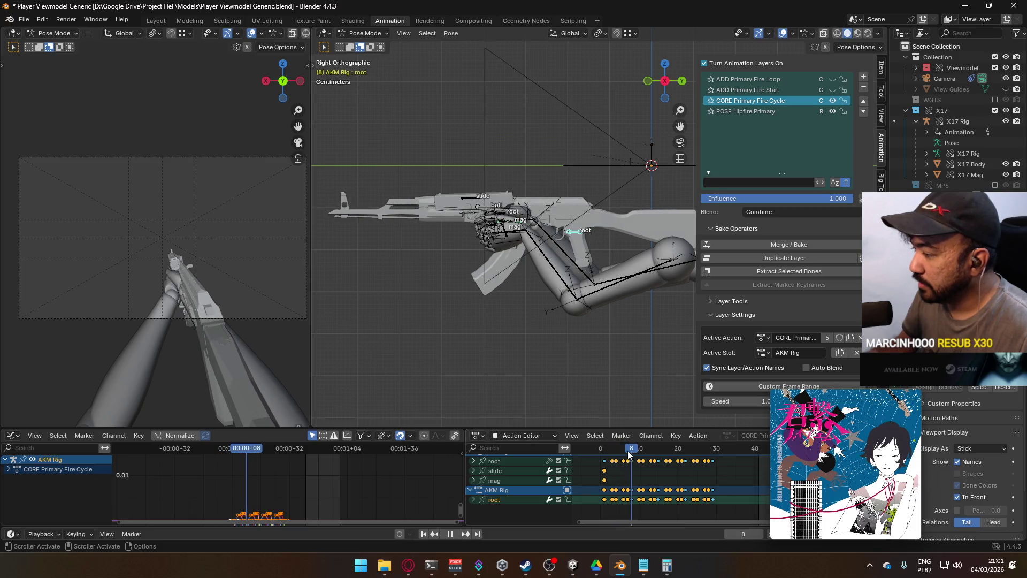
{"action": "left_click", "coordinate": [604, 454]}
{"action": "key", "text": "space"}
{"action": "mouse_move", "coordinate": [687, 467]}
{"action": "middle_mouse_down", "text": "ctrl"}
{"action": "mouse_move", "coordinate": [650, 482]}
{"action": "mouse_move", "coordinate": [660, 455]}
{"action": "mouse_move", "coordinate": [630, 484]}
{"action": "middle_mouse_up", "text": "ctrl"}
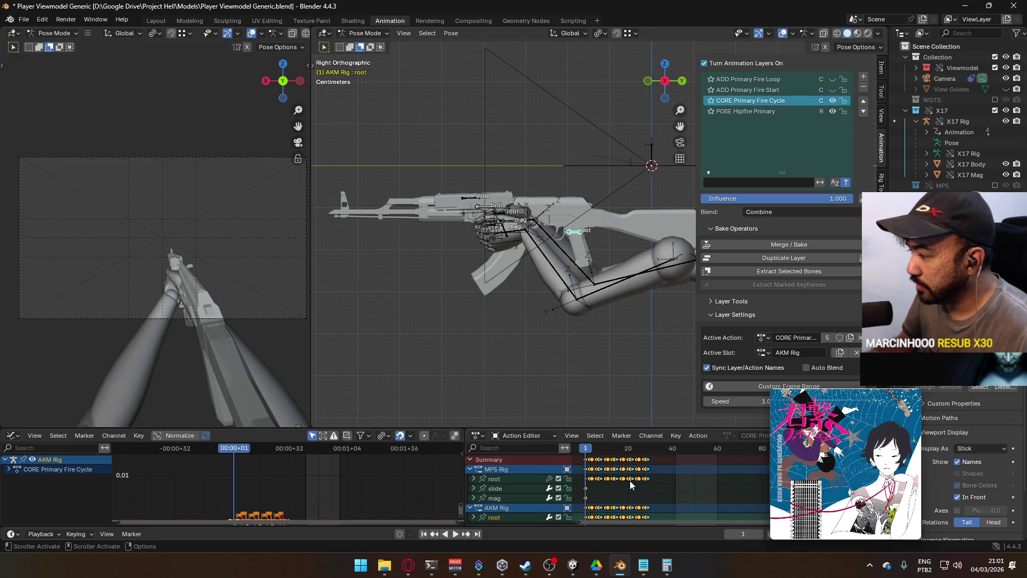
{"action": "left_click", "coordinate": [674, 568]}
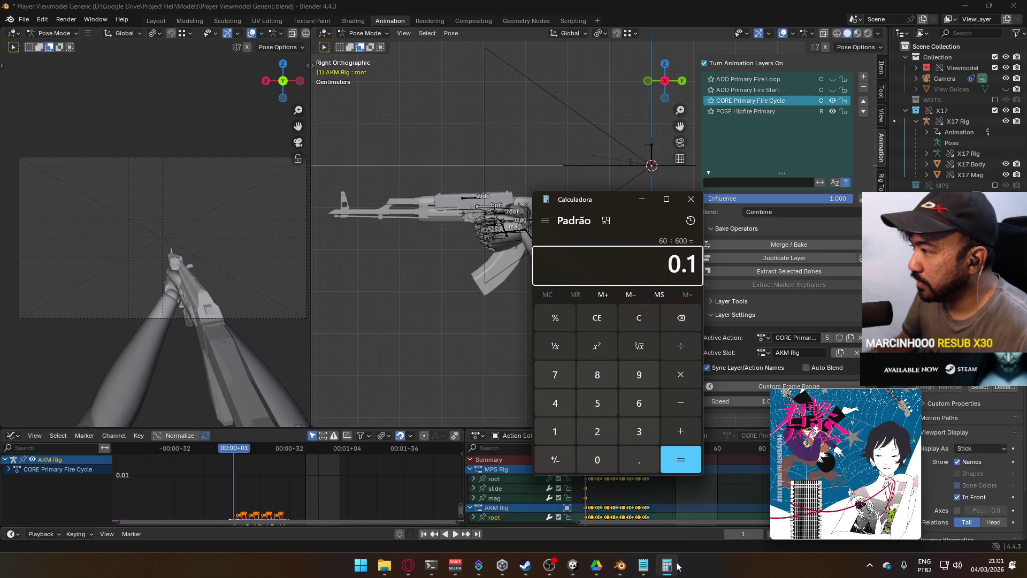
Change the search to 'mp5 fire rate' (about 800 rounds per minute), then bring Notepad forward.
{"action": "left_click", "coordinate": [408, 565]}
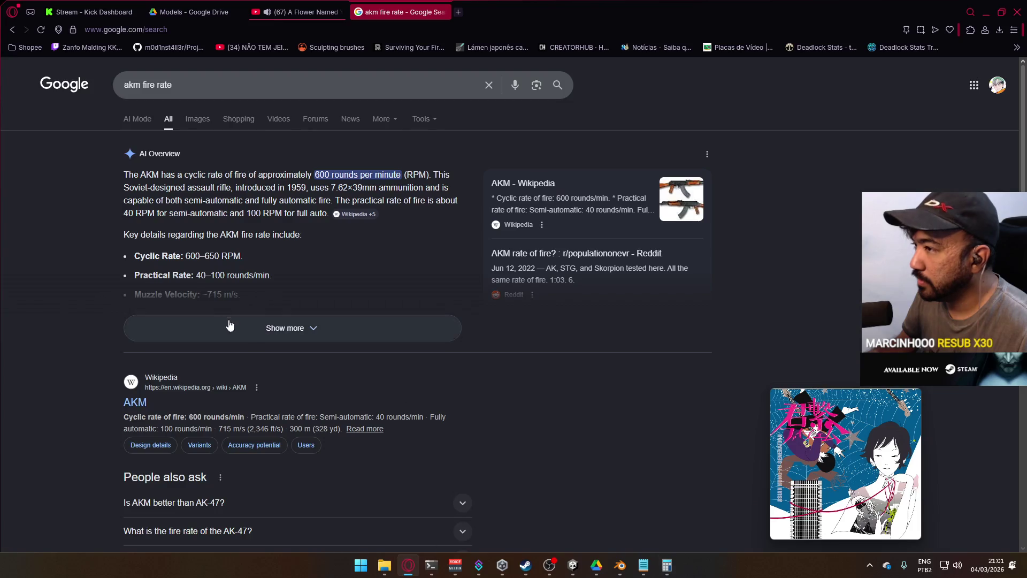
{"action": "double_click", "coordinate": [134, 83]}
{"action": "type", "text": "mp5"}
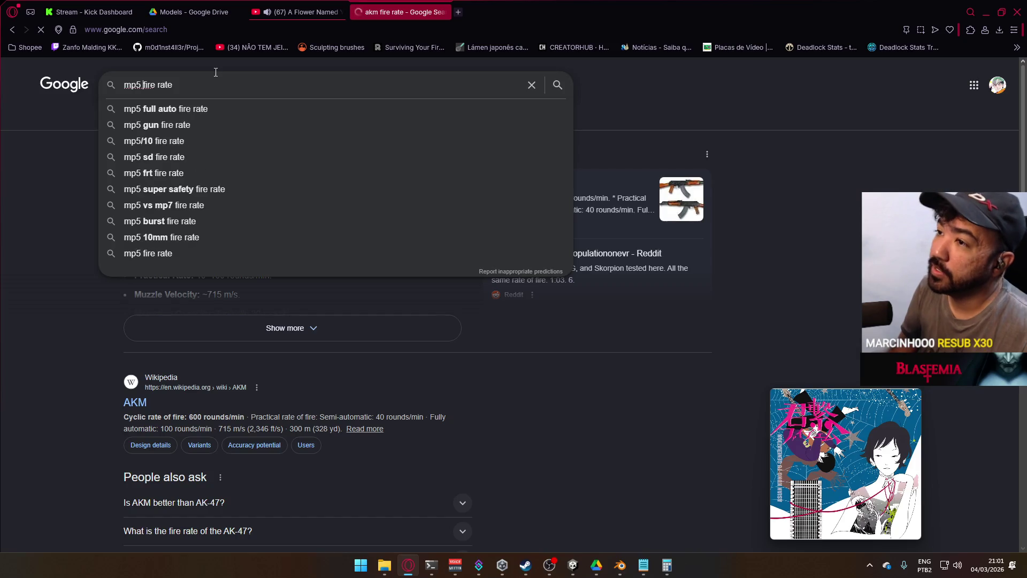
{"action": "key", "text": "Return"}
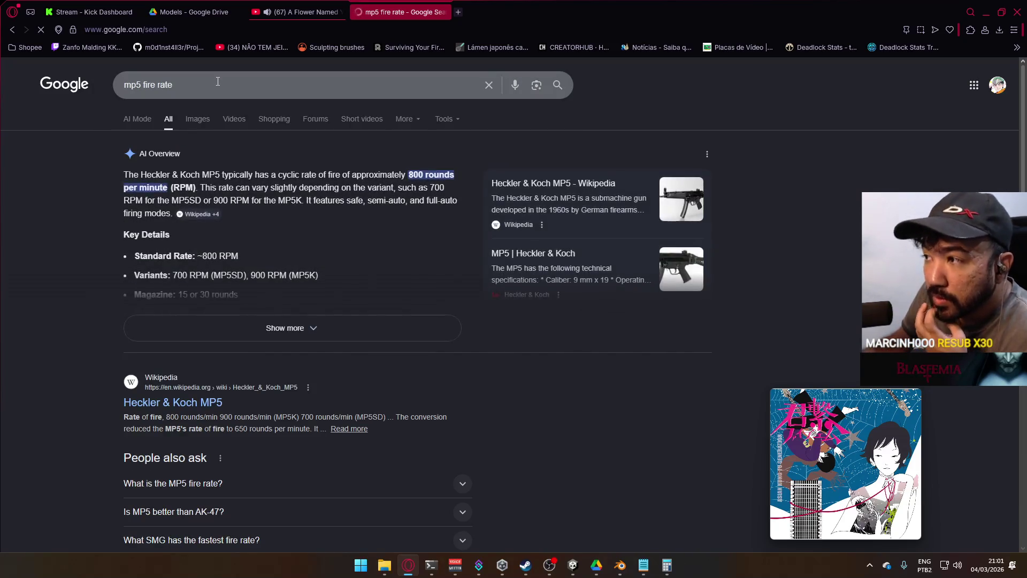
{"action": "left_click", "coordinate": [667, 564]}
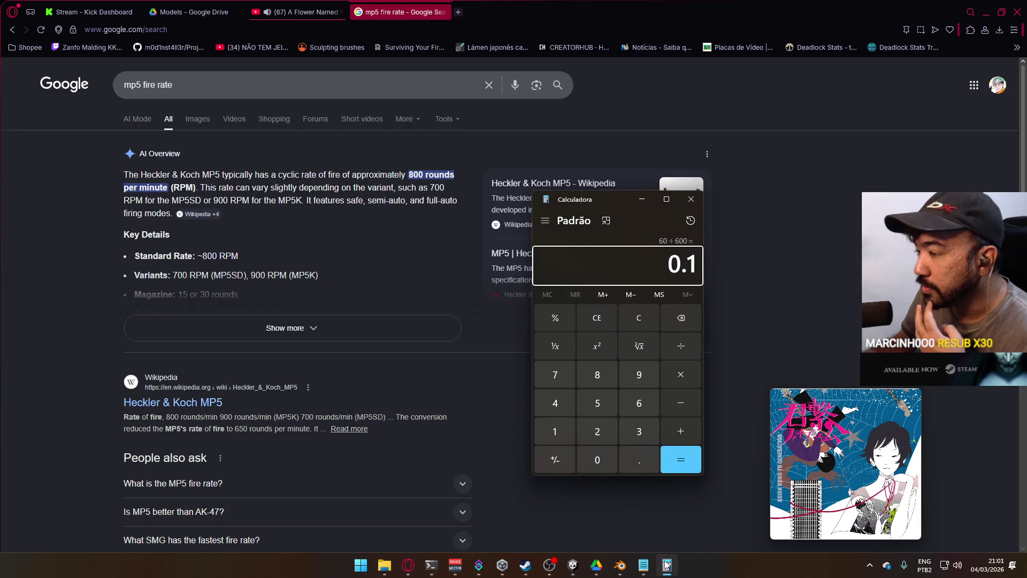
{"action": "left_click", "coordinate": [644, 565]}
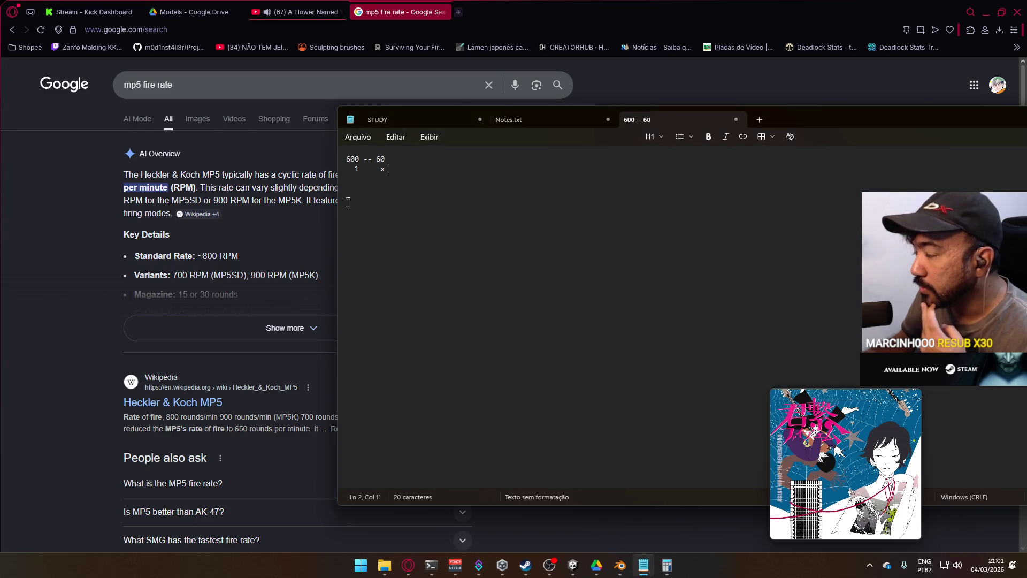
Rewrite the note as '800 - 3600' over '1 - x', then open the Run box.
{"action": "key", "text": "BackSpace"}
{"action": "type", "text": "800"}
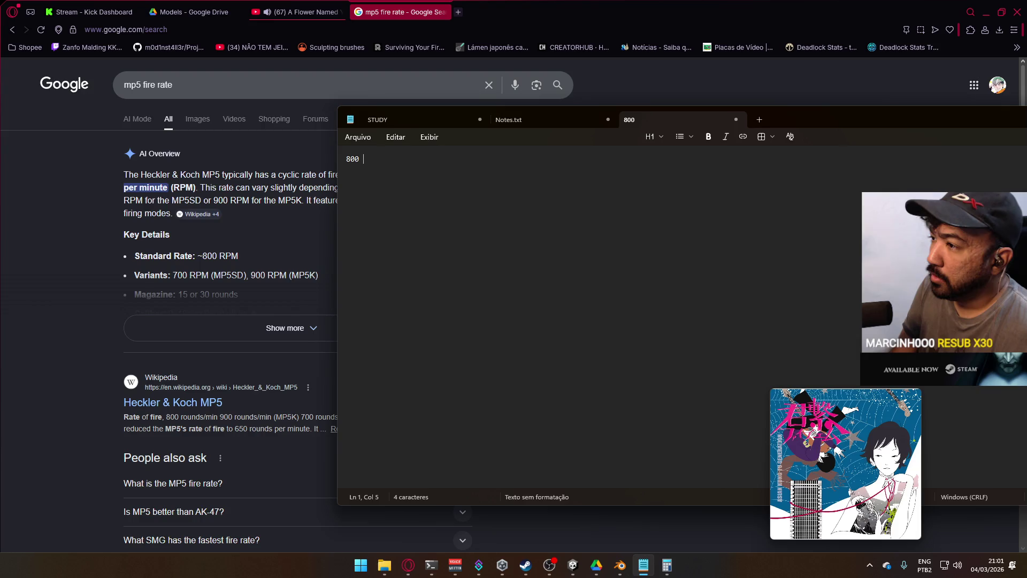
{"action": "type", "text": "- 36"}
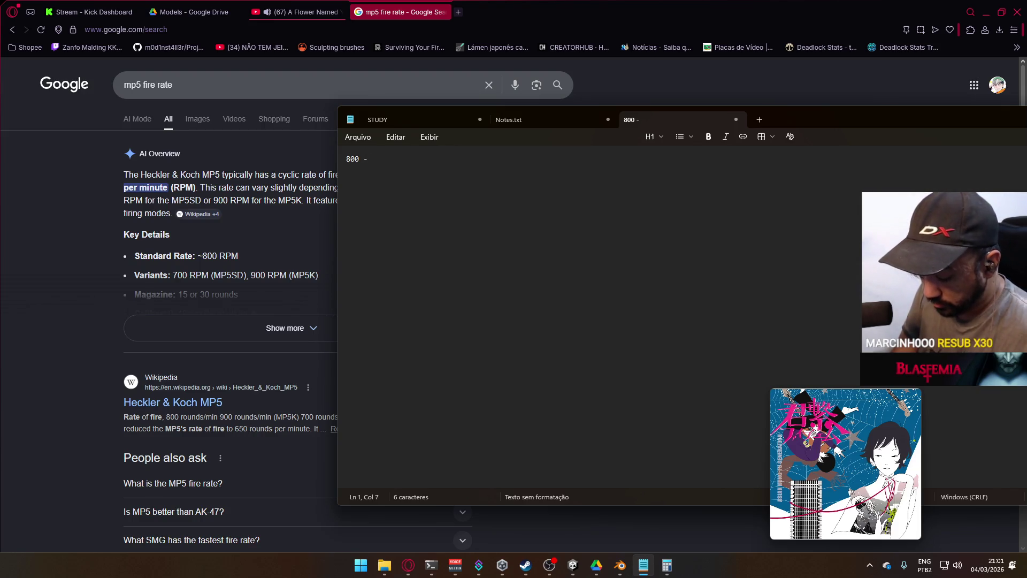
{"action": "type", "text": "00"}
{"action": "key", "text": "Return"}
{"action": "type", "text": "1   -  x"}
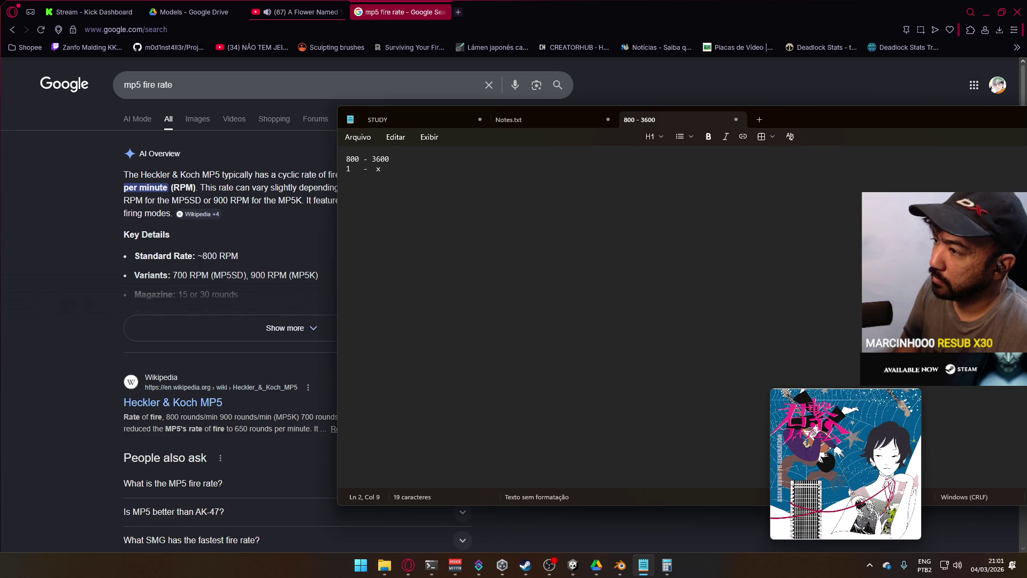
{"action": "key", "text": "super+r"}
Launch Calculator, move it aside, and compute 3600 ÷ 800 = 4.5.
{"action": "type", "text": "calc"}
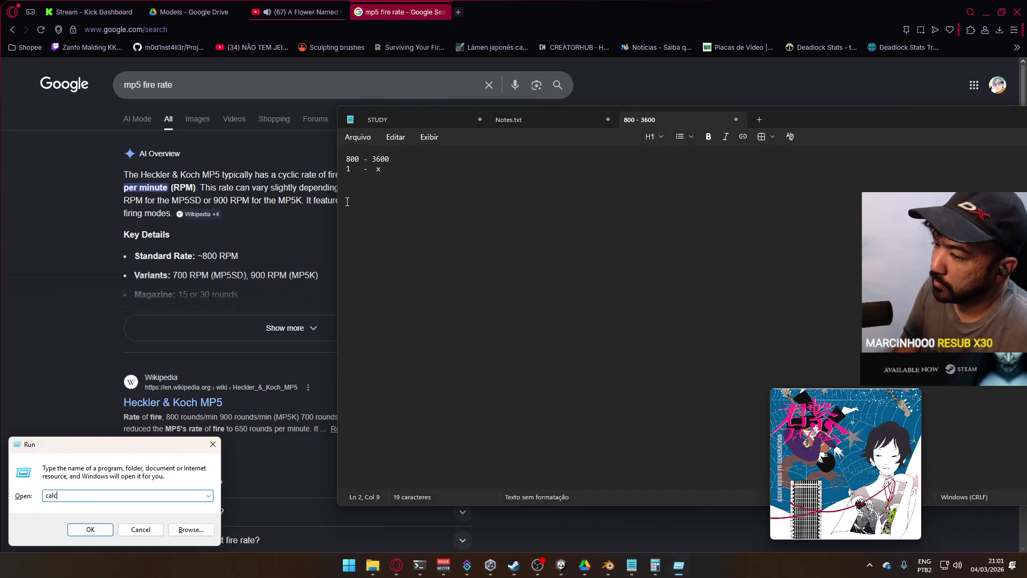
{"action": "key", "text": "Return"}
{"action": "mouse_move", "coordinate": [386, 146]}
{"action": "left_mouse_down"}
{"action": "mouse_move", "coordinate": [623, 219]}
{"action": "mouse_move", "coordinate": [597, 169]}
{"action": "left_mouse_up"}
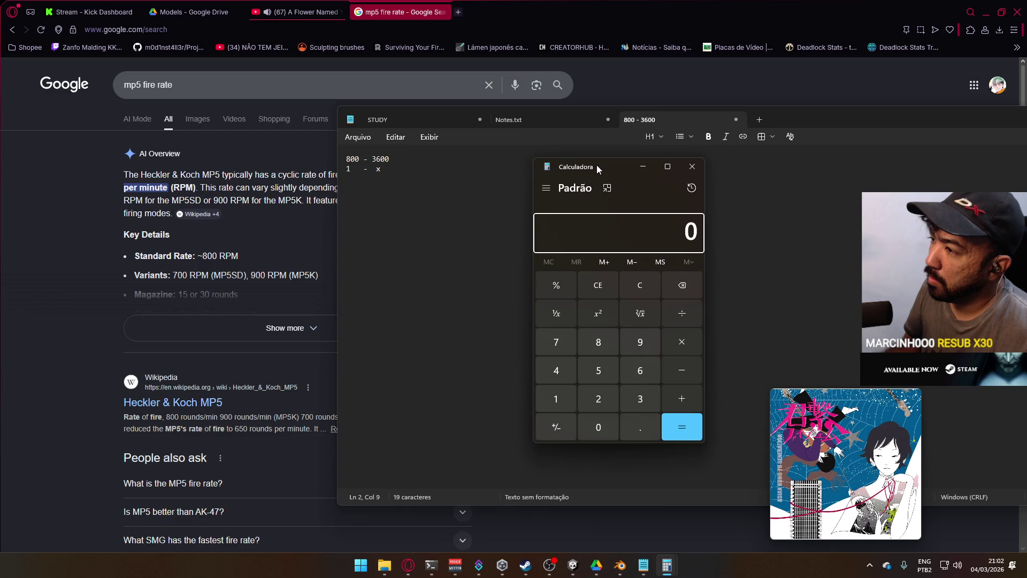
{"action": "type", "text": "3"}
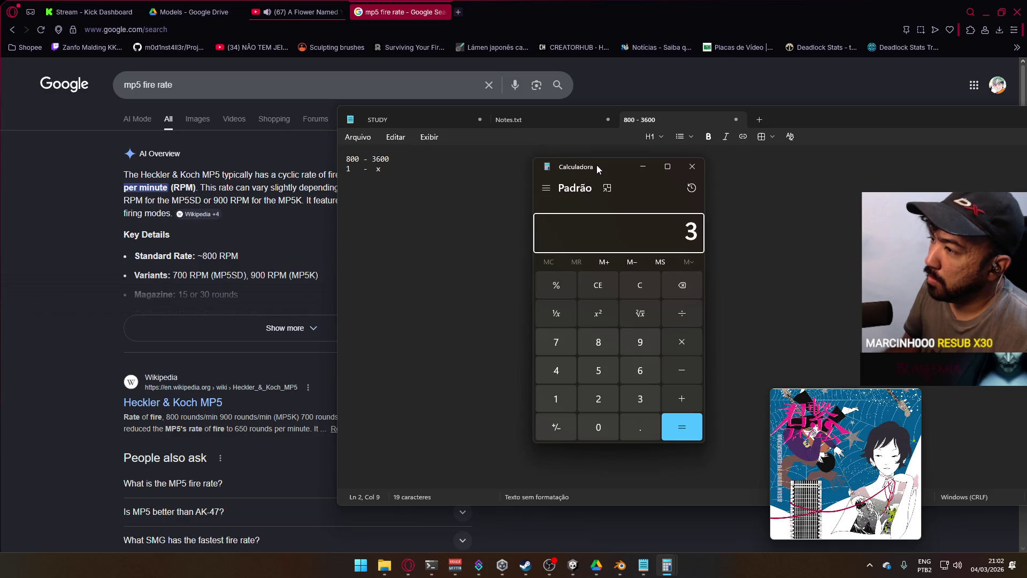
{"action": "type", "text": ",600"}
{"action": "key", "text": "slash"}
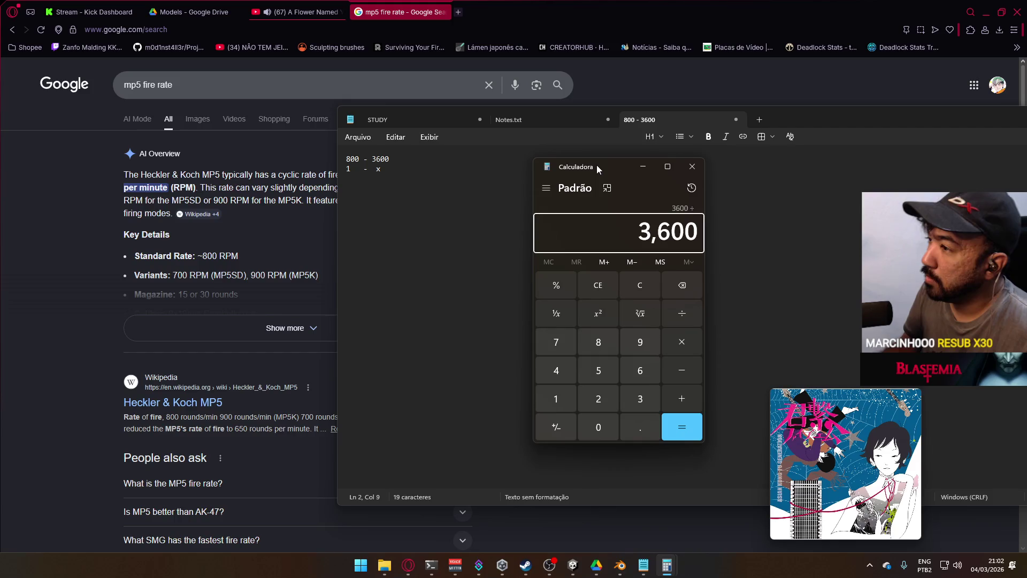
{"action": "type", "text": "800"}
{"action": "key", "text": "Return"}
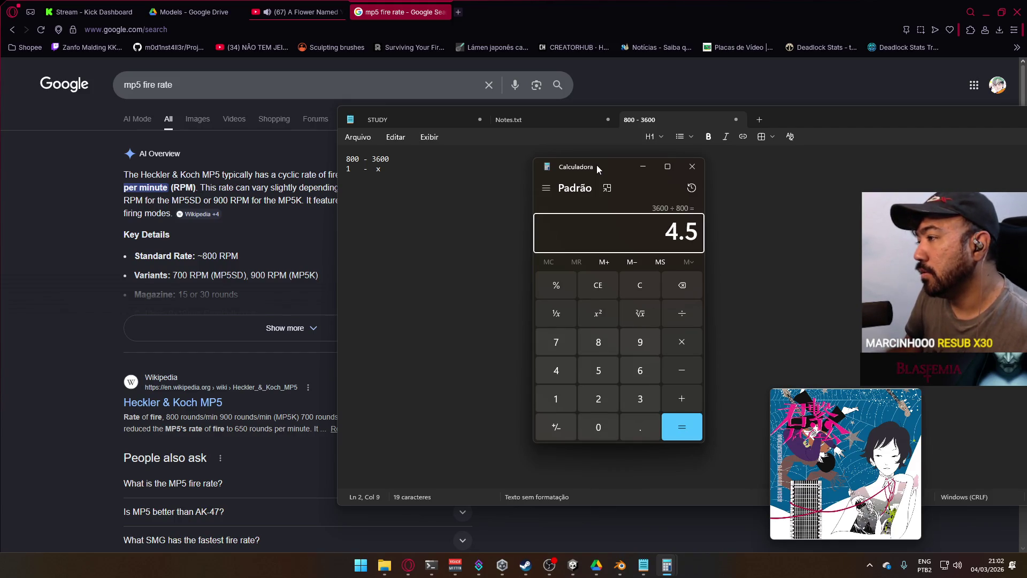
{"action": "key", "text": "alt+Tab"}
{"action": "key", "text": "alt+Tab"}
{"action": "key", "text": "alt+Tab"}
{"action": "key", "text": "alt+Tab"}
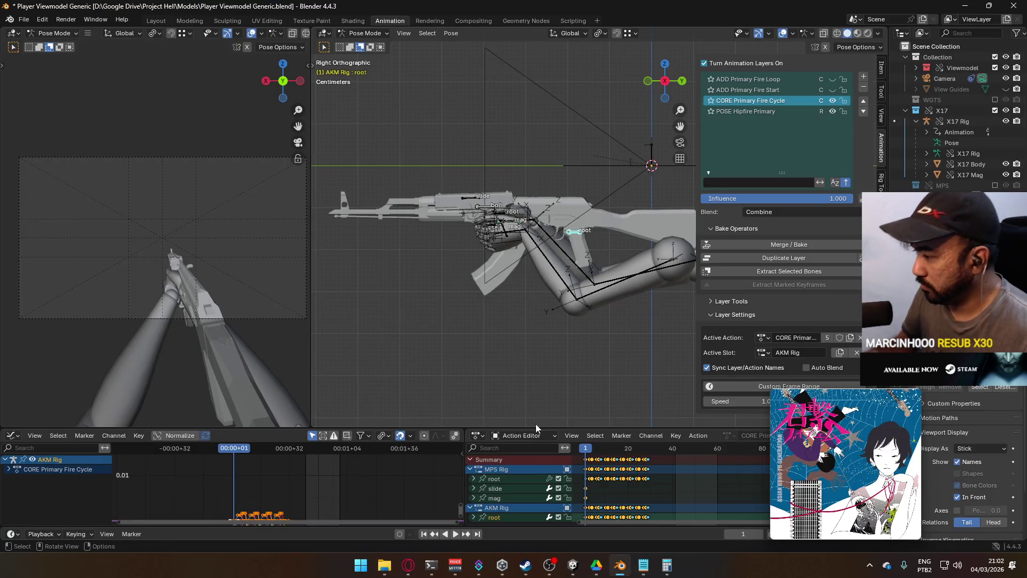
Play and scrub the fire animation back and forth over frames 1–8.
{"action": "scroll", "coordinate": [711, 464], "scroll_direction": "up", "scroll_amount": 3}
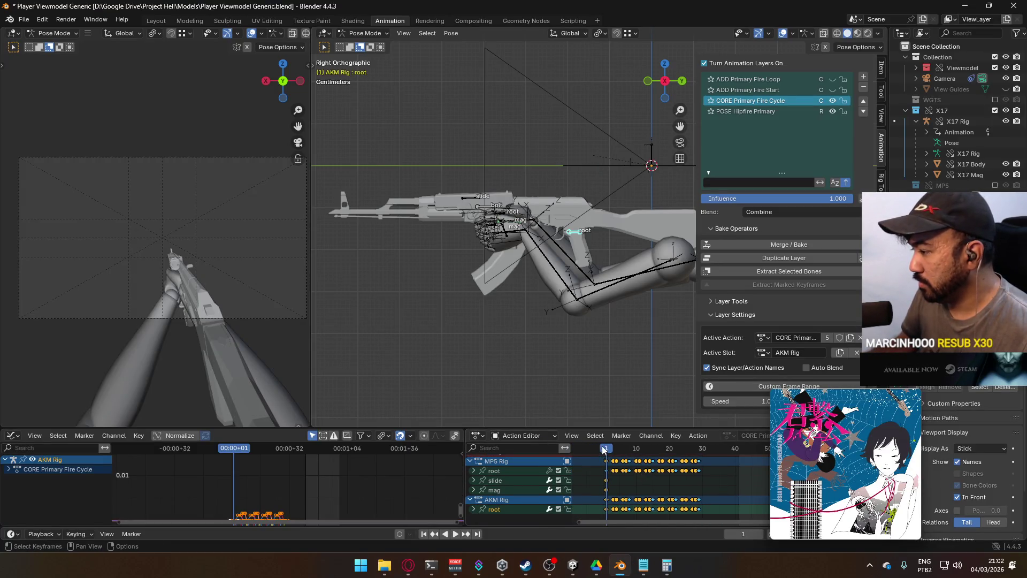
{"action": "key", "text": "space"}
{"action": "mouse_move", "coordinate": [611, 448]}
{"action": "left_mouse_down"}
{"action": "mouse_move", "coordinate": [691, 448]}
{"action": "mouse_move", "coordinate": [601, 449]}
{"action": "mouse_move", "coordinate": [631, 450]}
{"action": "left_mouse_up"}
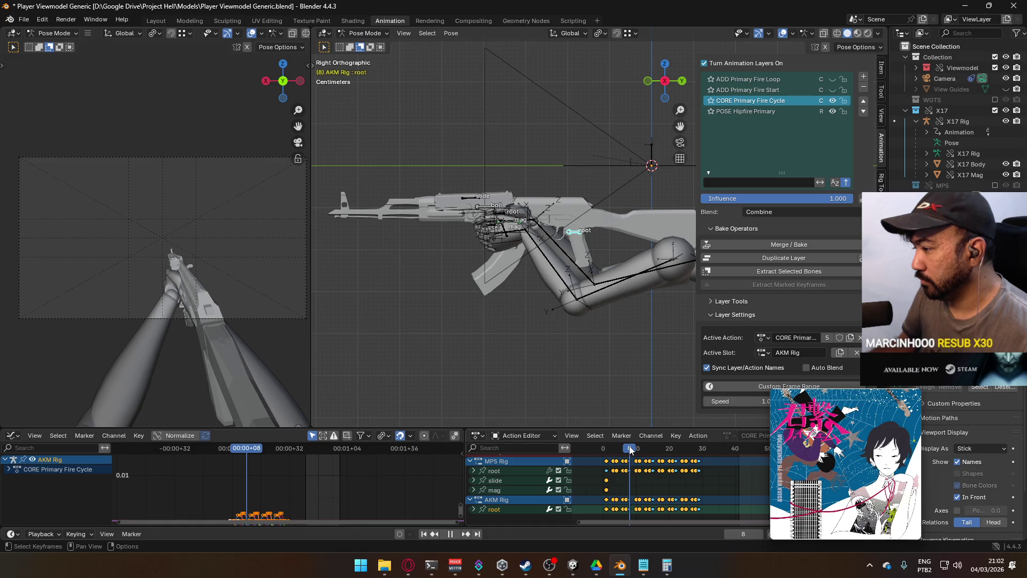
{"action": "mouse_move", "coordinate": [630, 451]}
{"action": "left_mouse_down"}
{"action": "mouse_move", "coordinate": [613, 451]}
{"action": "mouse_move", "coordinate": [627, 451]}
{"action": "left_mouse_up"}
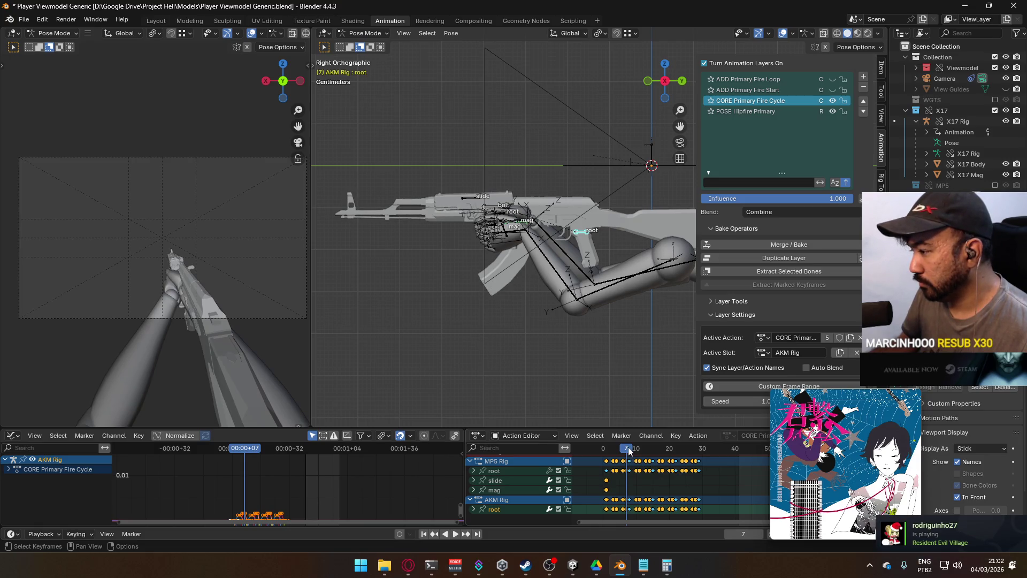
{"action": "scroll", "coordinate": [642, 461], "scroll_direction": "up", "scroll_amount": 2}
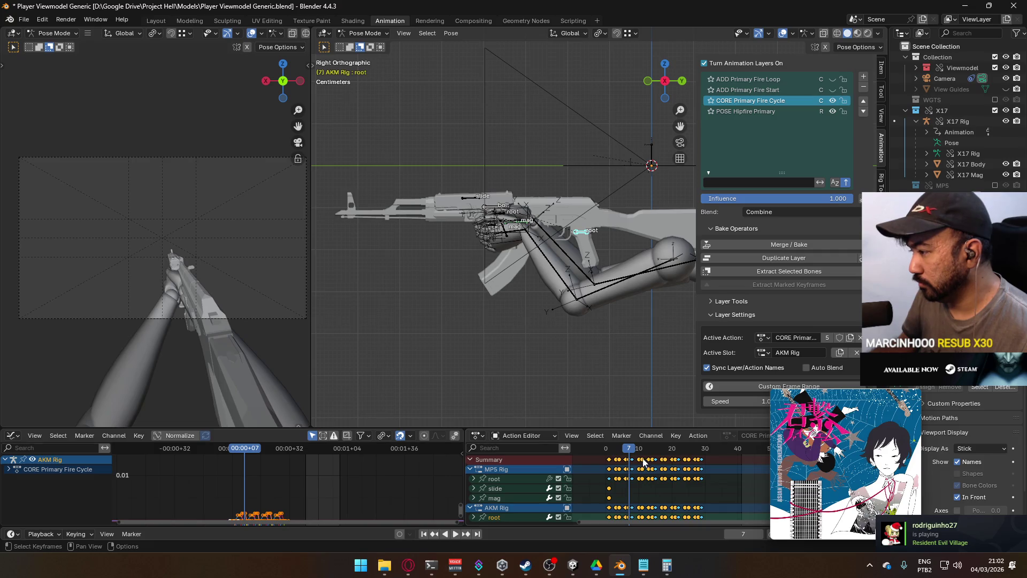
{"action": "left_click_drag", "start_coordinate": [629, 447], "coordinate": [607, 452]}
{"action": "left_click_drag", "start_coordinate": [609, 453], "coordinate": [631, 449]}
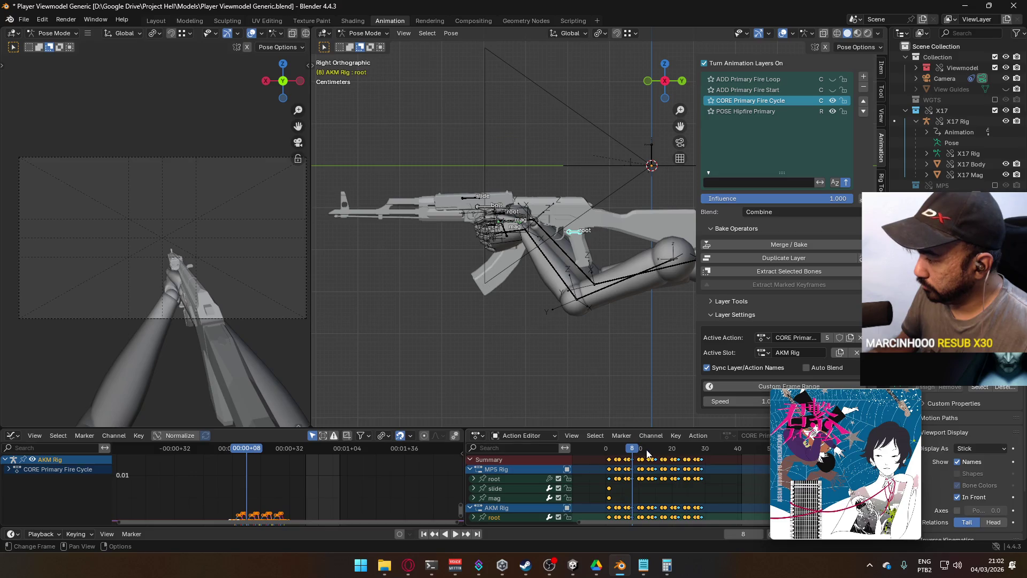
{"action": "scroll", "coordinate": [669, 472], "scroll_direction": "up", "scroll_amount": 2}
Zoom in on the keyframes, reset to frame 1, and begin scaling the keys to about 0.81.
{"action": "mouse_move", "coordinate": [668, 472]}
{"action": "middle_mouse_down"}
{"action": "mouse_move", "coordinate": [626, 464]}
{"action": "mouse_move", "coordinate": [645, 455]}
{"action": "mouse_move", "coordinate": [636, 451]}
{"action": "middle_mouse_up"}
{"action": "left_click_drag", "start_coordinate": [635, 451], "coordinate": [611, 448]}
{"action": "mouse_move", "coordinate": [653, 487]}
{"action": "middle_mouse_down"}
{"action": "mouse_move", "coordinate": [634, 467]}
{"action": "mouse_move", "coordinate": [666, 490]}
{"action": "middle_mouse_up"}
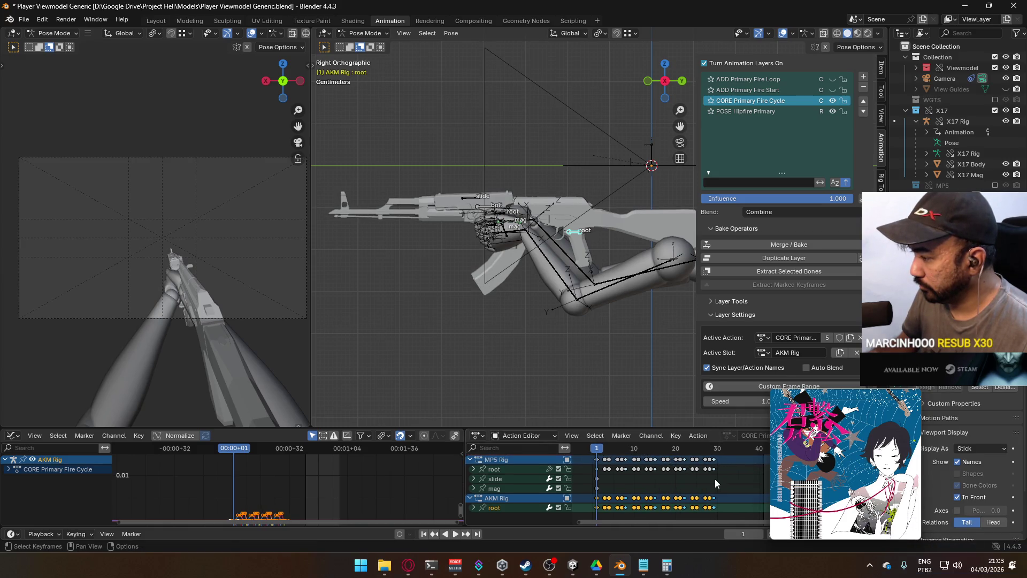
{"action": "key", "text": "s"}
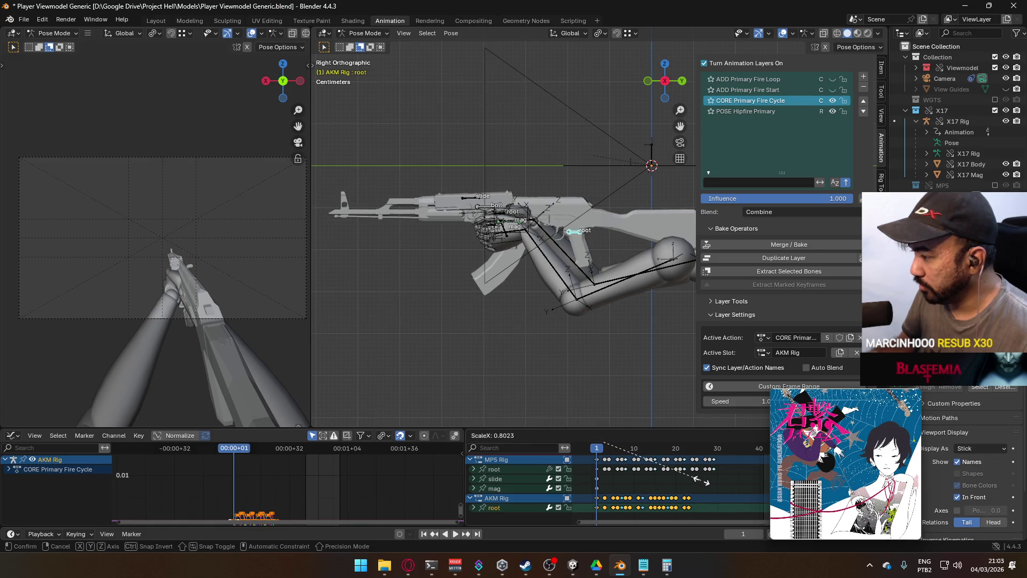
Scale the AKM Rig root keys toward frame 1 so the fire cycle spans frames 1–8.
{"action": "key", "text": "Escape"}
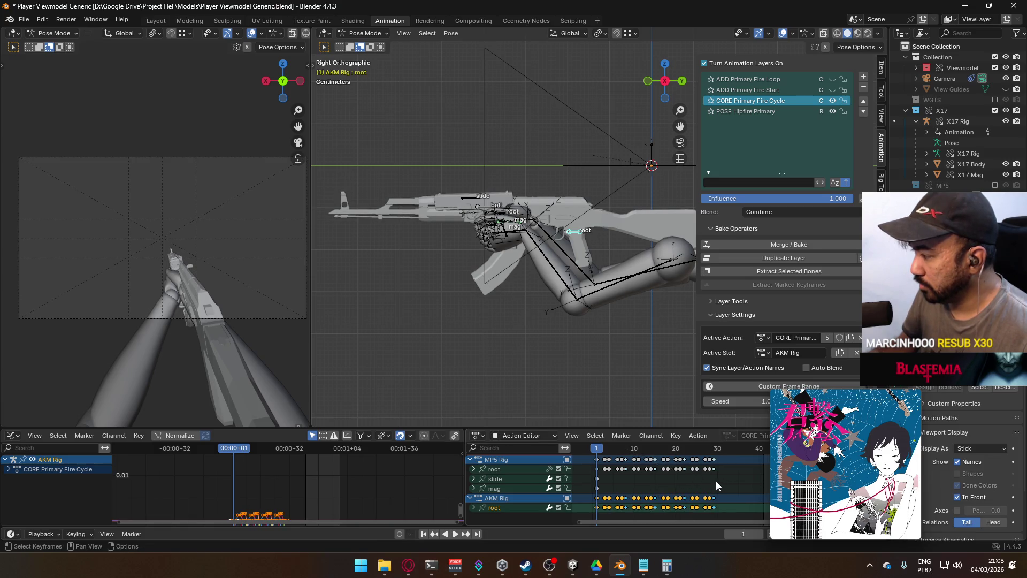
{"action": "middle_click_drag", "start_coordinate": [705, 480], "coordinate": [714, 478], "text": "ctrl"}
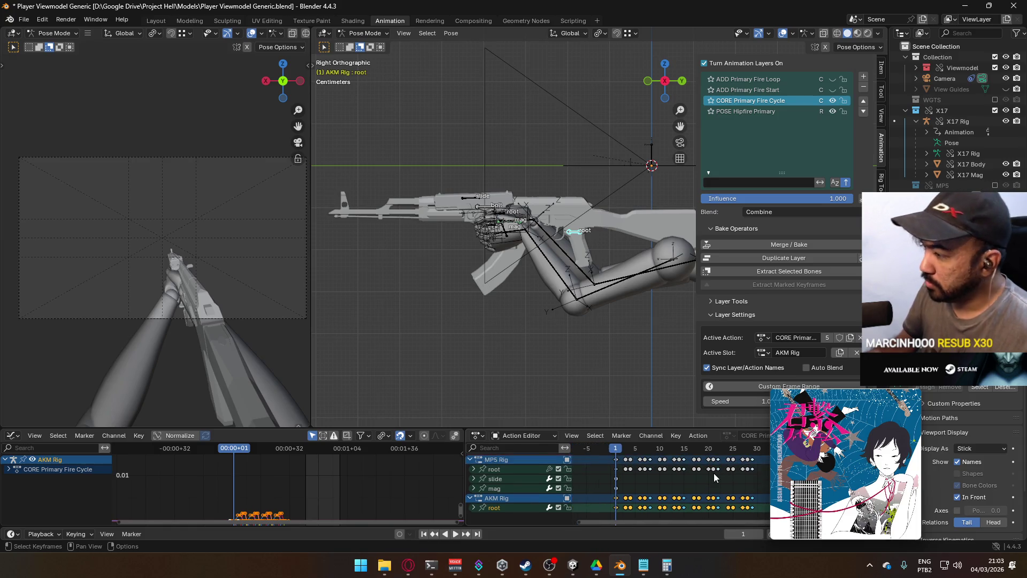
{"action": "key", "text": "s"}
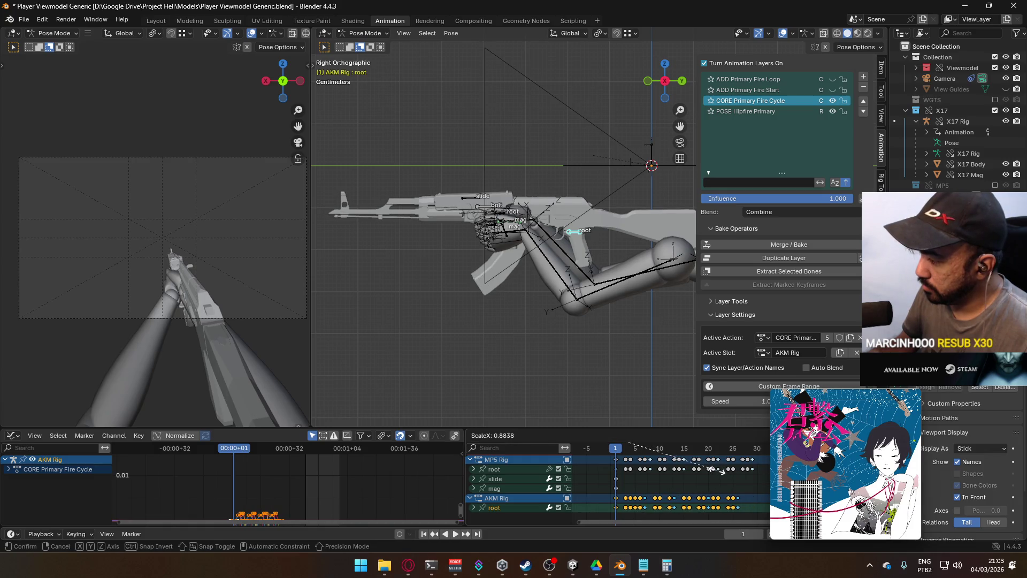
{"action": "key", "text": "Escape"}
{"action": "middle_click_drag", "start_coordinate": [692, 478], "coordinate": [694, 463], "text": "ctrl"}
{"action": "key", "text": "s"}
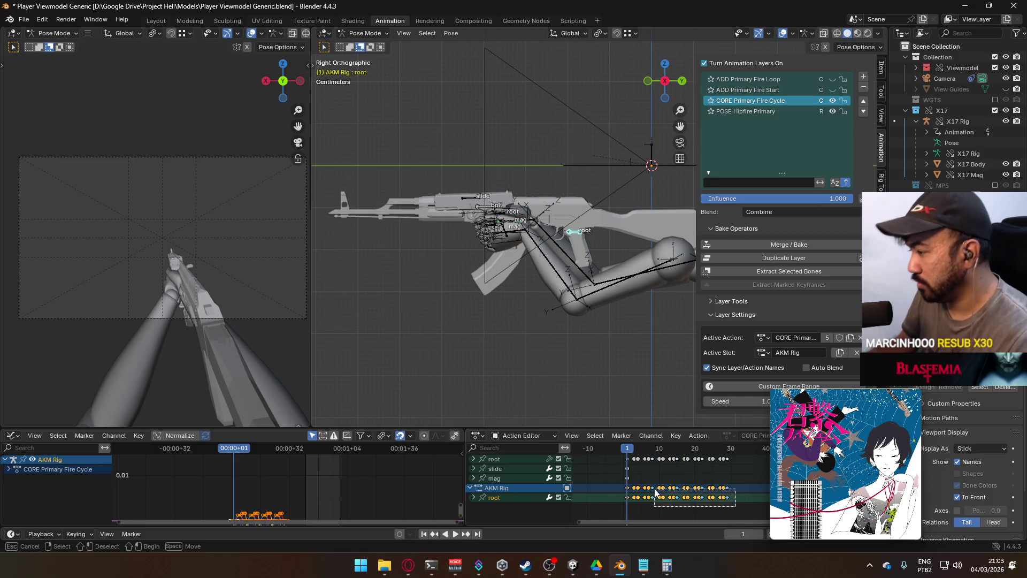
{"action": "left_click", "coordinate": [655, 491]}
Scrub the shortened keys and reselect the AKM root keyframes.
{"action": "mouse_move", "coordinate": [685, 500]}
{"action": "middle_mouse_down", "text": "ctrl"}
{"action": "mouse_move", "coordinate": [659, 483]}
{"action": "mouse_move", "coordinate": [719, 471]}
{"action": "mouse_move", "coordinate": [682, 483]}
{"action": "mouse_move", "coordinate": [673, 472]}
{"action": "middle_mouse_up", "text": "ctrl"}
{"action": "mouse_move", "coordinate": [625, 449]}
{"action": "left_mouse_down"}
{"action": "mouse_move", "coordinate": [683, 454]}
{"action": "mouse_move", "coordinate": [614, 459]}
{"action": "mouse_move", "coordinate": [680, 467]}
{"action": "mouse_move", "coordinate": [613, 460]}
{"action": "left_mouse_up"}
{"action": "scroll", "coordinate": [662, 470], "scroll_direction": "down", "scroll_amount": 2}
{"action": "left_click_drag", "start_coordinate": [699, 509], "coordinate": [641, 484]}
{"action": "middle_click_drag", "start_coordinate": [682, 476], "coordinate": [641, 484]}
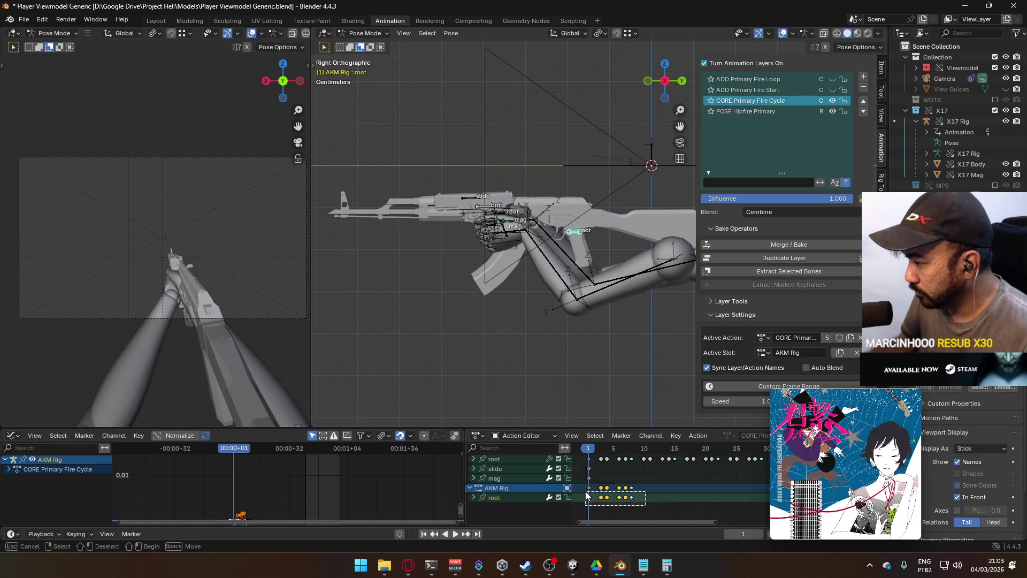
Play the animation to review the compressed fire cycle.
{"action": "key", "text": "s"}
{"action": "key", "text": "Escape"}
{"action": "scroll", "coordinate": [741, 439], "scroll_direction": "down", "scroll_amount": 3}
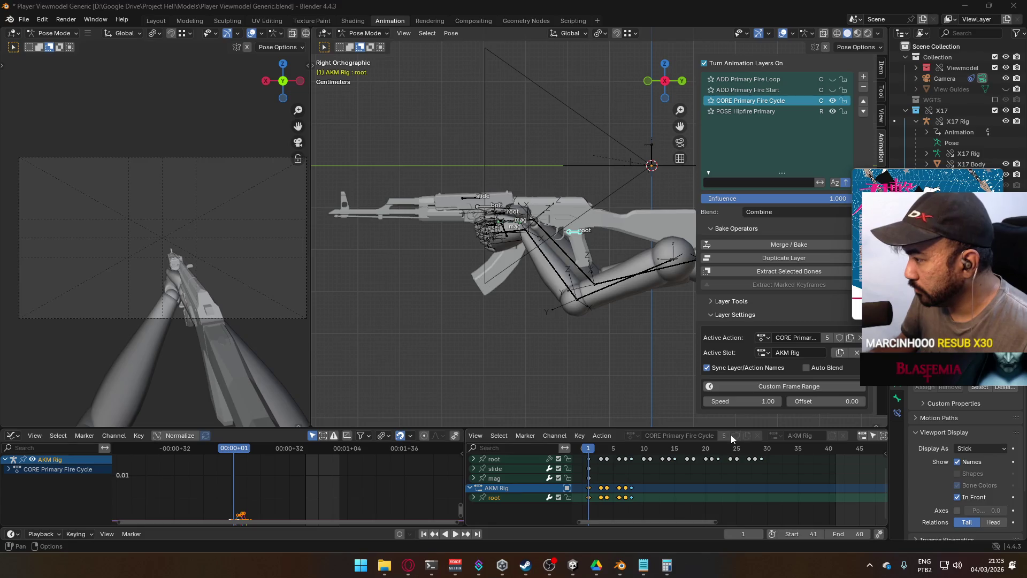
{"action": "scroll", "coordinate": [665, 437], "scroll_direction": "down", "scroll_amount": 3}
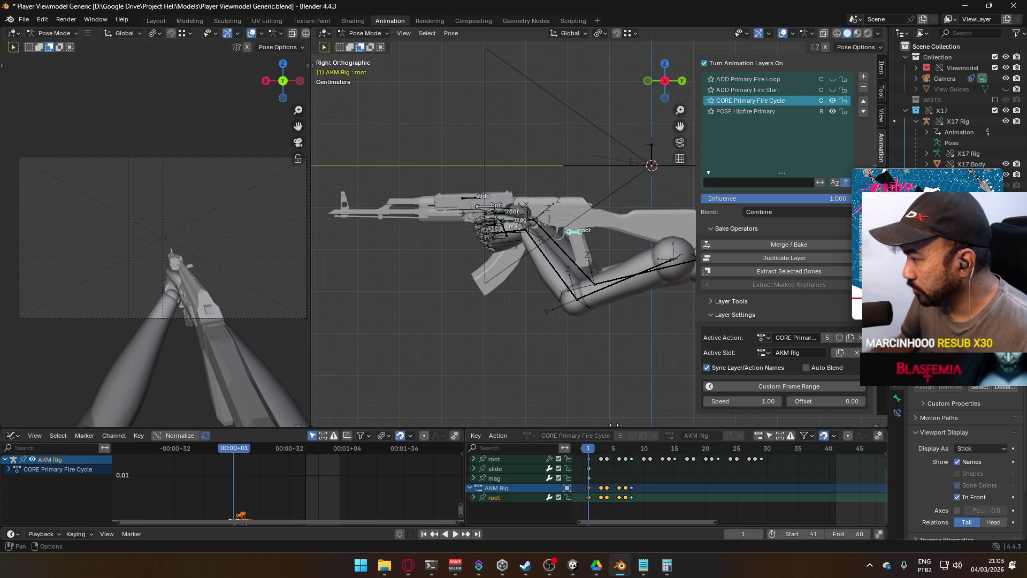
{"action": "scroll", "coordinate": [615, 435], "scroll_direction": "up", "scroll_amount": 3}
{"action": "key", "text": "space"}
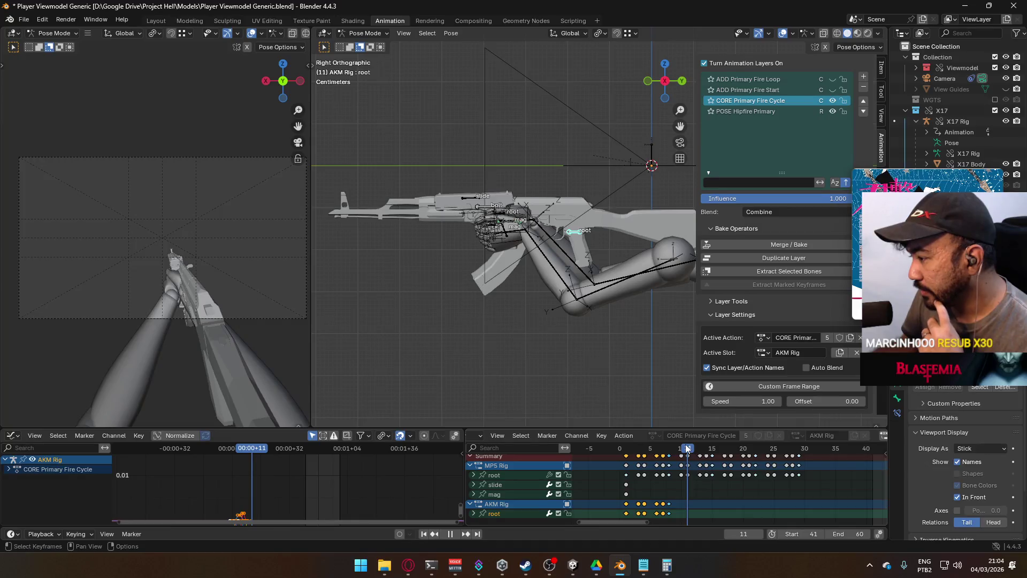
Stretch the selected AKM Rig root keys slightly longer, by about 1.26.
{"action": "scroll", "coordinate": [696, 481], "scroll_direction": "down", "scroll_amount": 2}
{"action": "key", "text": "space"}
{"action": "key", "text": "s"}
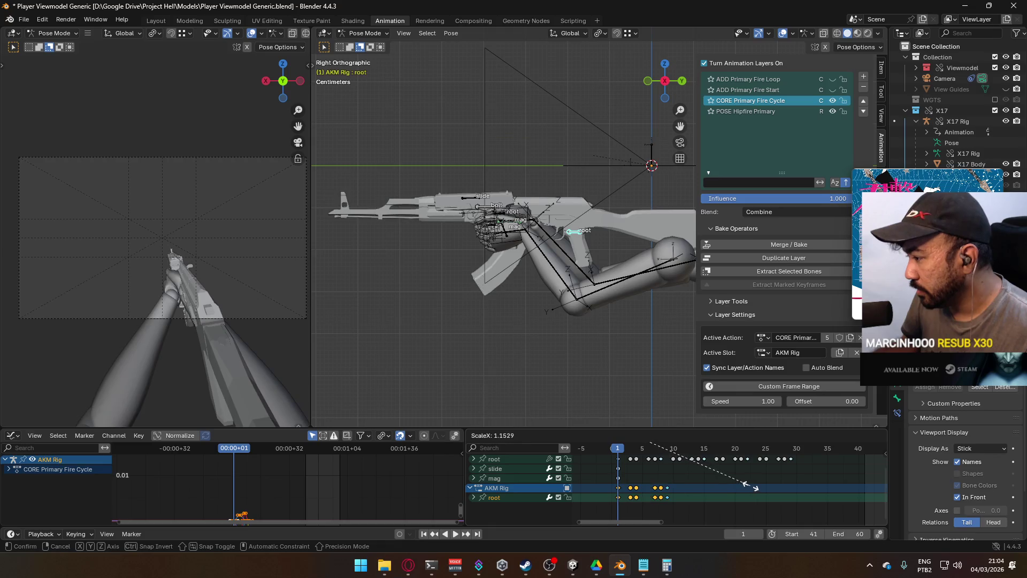
{"action": "key", "text": "Escape"}
{"action": "scroll", "coordinate": [748, 495], "scroll_direction": "up", "scroll_amount": 2}
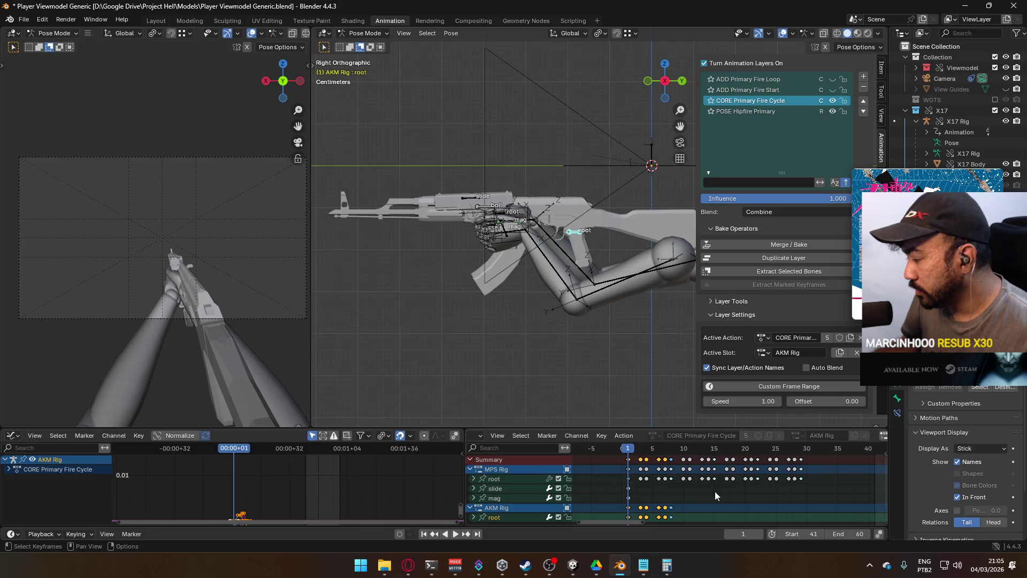
{"action": "key", "text": "s"}
{"action": "left_click", "coordinate": [743, 487]}
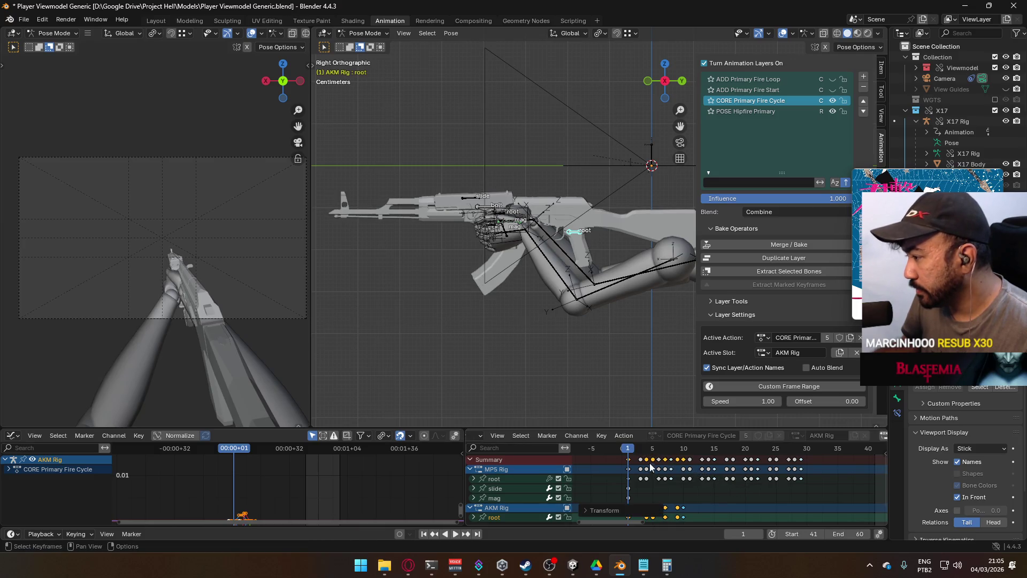
Paste a copy of the fire-cycle keys at frame 10.
{"action": "mouse_move", "coordinate": [633, 449]}
{"action": "left_mouse_down"}
{"action": "mouse_move", "coordinate": [719, 449]}
{"action": "mouse_move", "coordinate": [628, 457]}
{"action": "mouse_move", "coordinate": [695, 460]}
{"action": "mouse_move", "coordinate": [628, 461]}
{"action": "left_mouse_up"}
{"action": "middle_click_drag", "start_coordinate": [628, 461], "coordinate": [613, 447]}
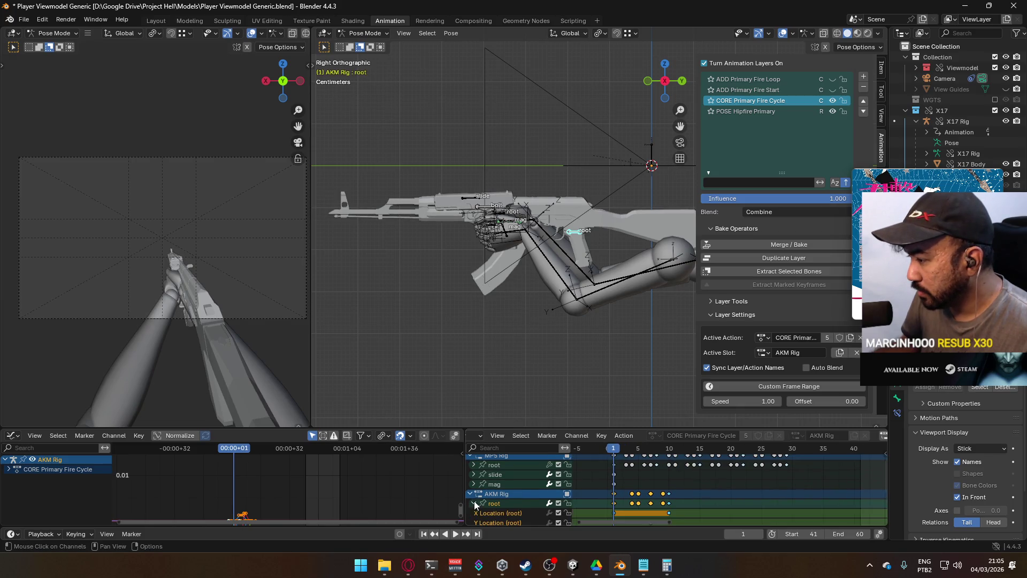
{"action": "middle_click_drag", "start_coordinate": [709, 484], "coordinate": [698, 497]}
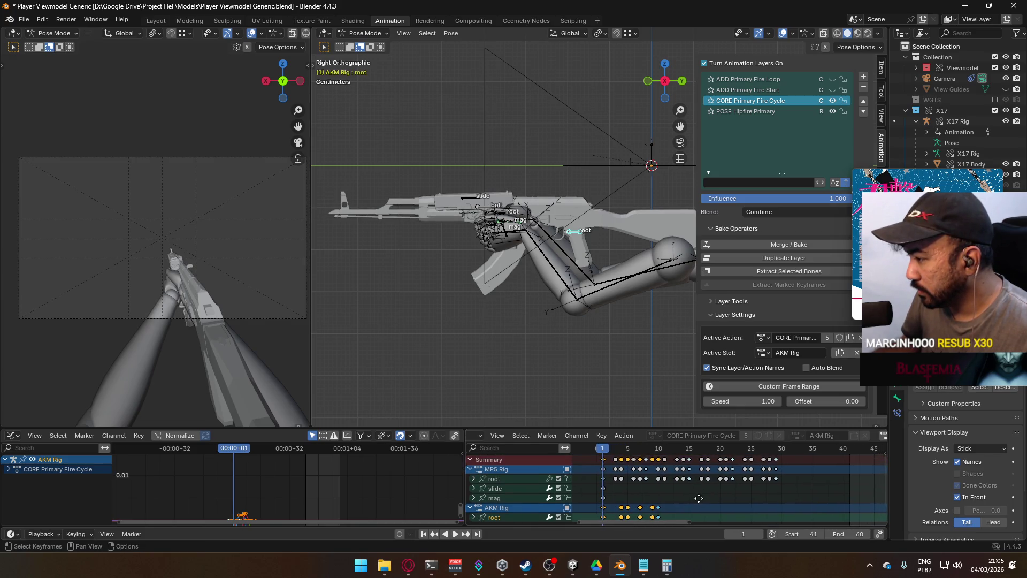
{"action": "left_click_drag", "start_coordinate": [606, 444], "coordinate": [656, 450]}
{"action": "key", "text": "ctrl+v"}
Paste another copy of the keys at frame 28 and view frames 0–70.
{"action": "middle_click_drag", "start_coordinate": [689, 476], "coordinate": [660, 461]}
{"action": "key", "text": "space"}
{"action": "key", "text": "space"}
{"action": "mouse_move", "coordinate": [734, 470]}
{"action": "middle_mouse_down"}
{"action": "mouse_move", "coordinate": [695, 468]}
{"action": "mouse_move", "coordinate": [689, 478]}
{"action": "middle_mouse_up"}
{"action": "left_click_drag", "start_coordinate": [649, 448], "coordinate": [696, 450]}
{"action": "key", "text": "ctrl+v"}
{"action": "mouse_move", "coordinate": [743, 470]}
{"action": "middle_mouse_down", "text": "ctrl"}
{"action": "mouse_move", "coordinate": [713, 474]}
{"action": "mouse_move", "coordinate": [717, 461]}
{"action": "middle_mouse_up", "text": "ctrl"}
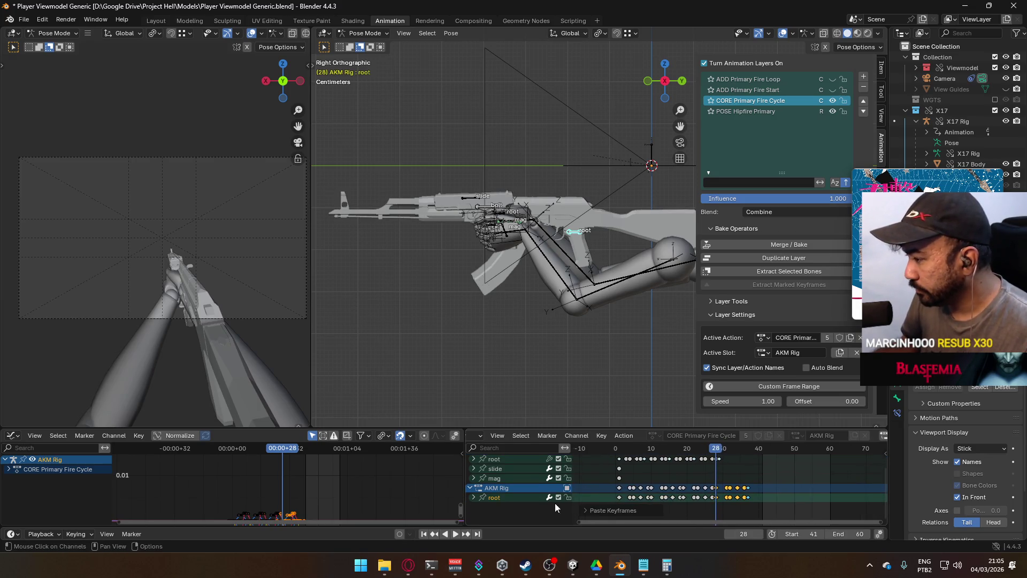
{"action": "key", "text": "shift+e"}
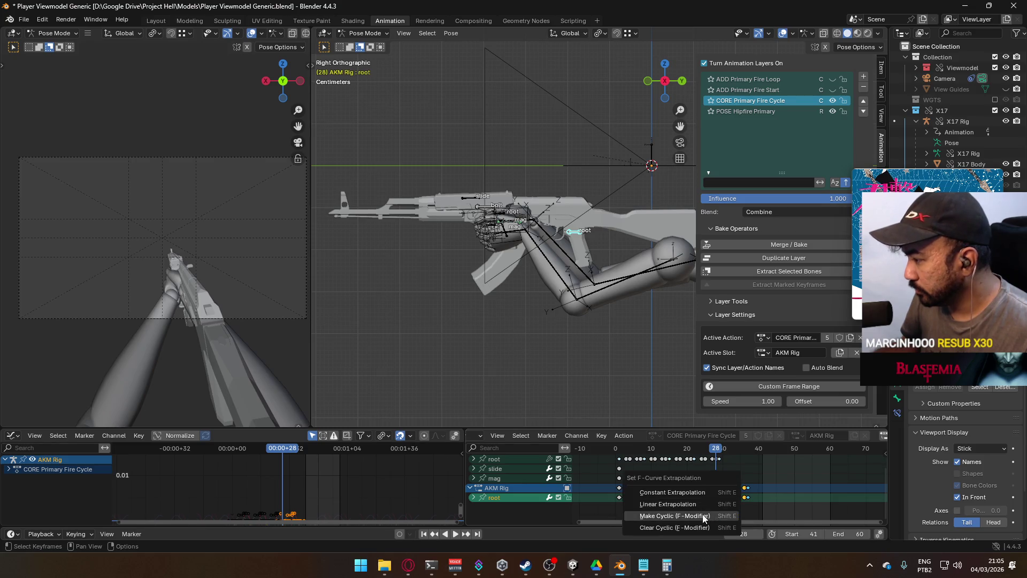
{"action": "left_click", "coordinate": [706, 516]}
{"action": "key", "text": "space"}
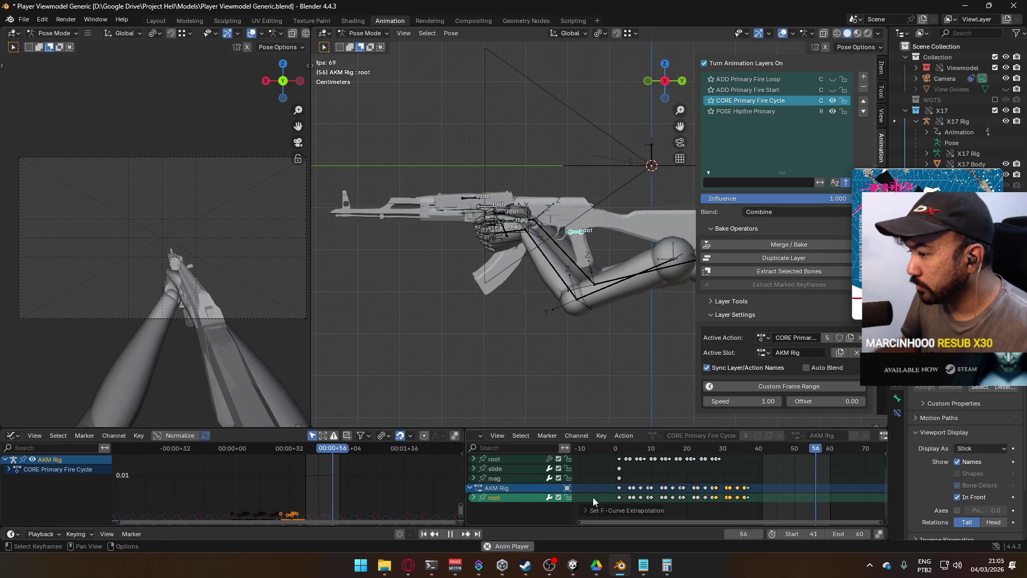
{"action": "key", "text": "Home"}
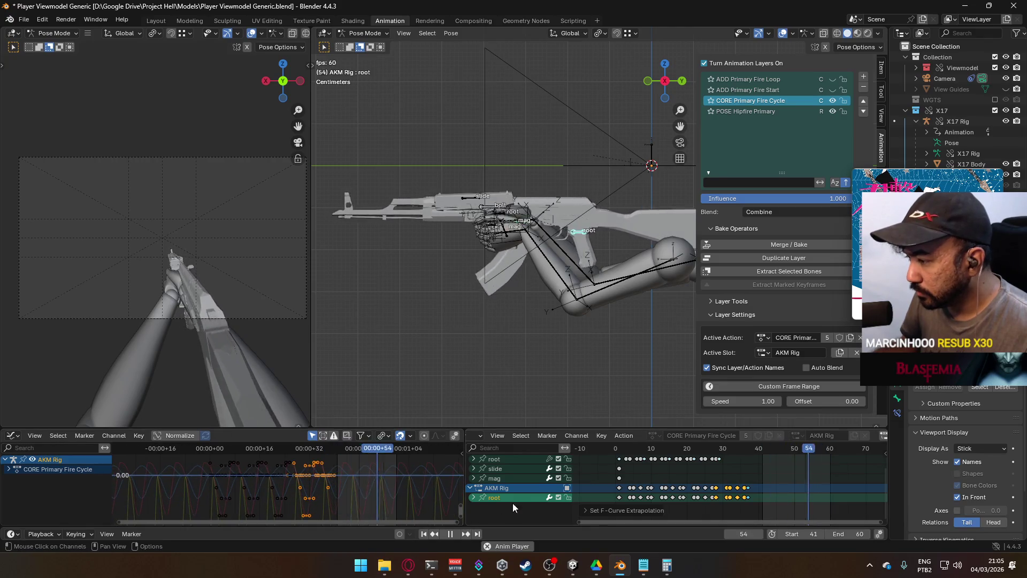
{"action": "left_click", "coordinate": [473, 497]}
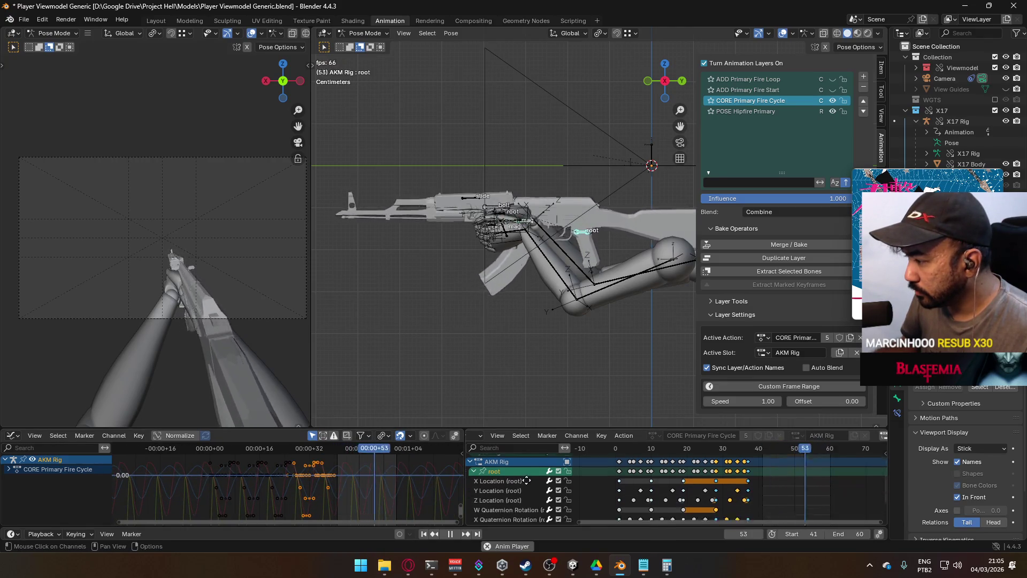
{"action": "scroll", "coordinate": [505, 481], "scroll_direction": "down", "scroll_amount": 3}
{"action": "scroll", "coordinate": [531, 449], "scroll_direction": "down", "scroll_amount": 1}
{"action": "scroll", "coordinate": [588, 460], "scroll_direction": "down", "scroll_amount": 1}
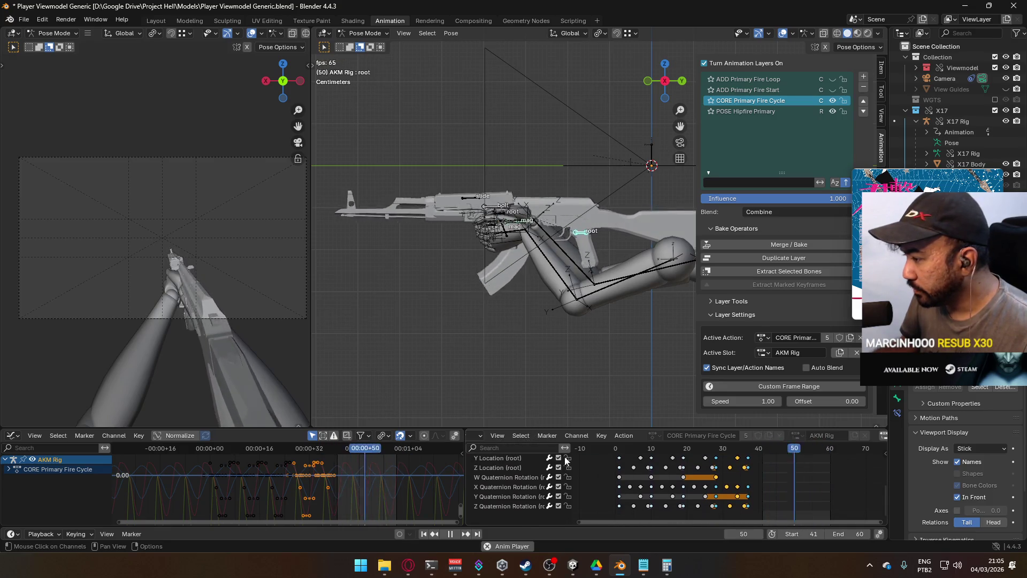
{"action": "left_click", "coordinate": [649, 468]}
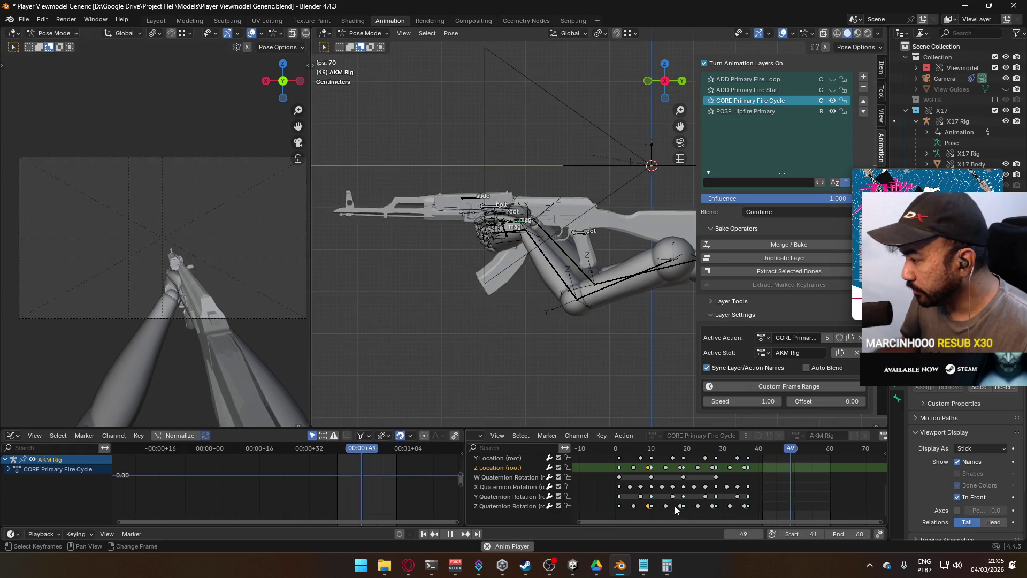
{"action": "left_click", "coordinate": [713, 466], "text": "shift"}
{"action": "left_click", "coordinate": [746, 506], "text": "shift"}
{"action": "left_click", "coordinate": [745, 468], "text": "shift"}
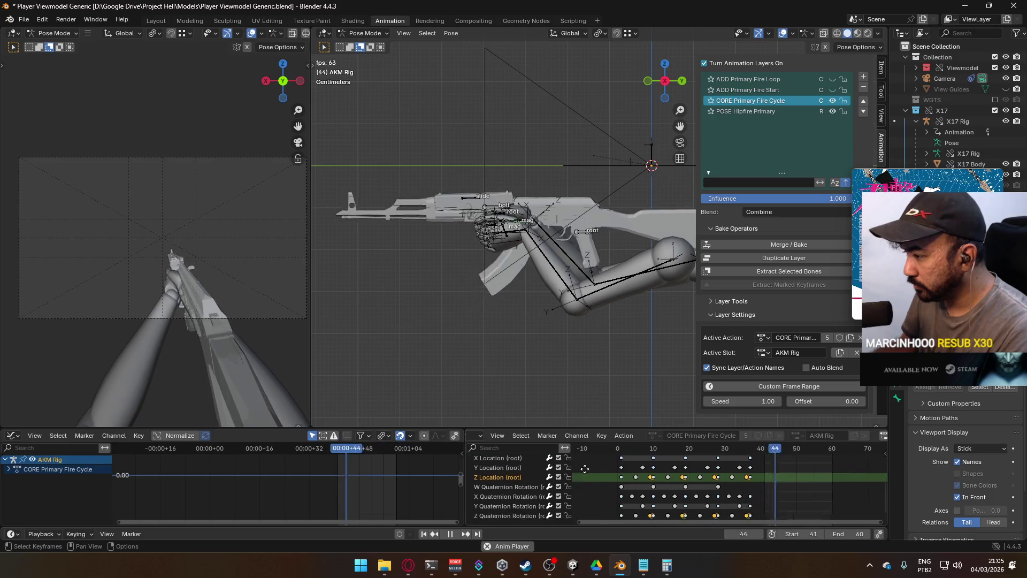
{"action": "scroll", "coordinate": [497, 476], "scroll_direction": "up", "scroll_amount": 3}
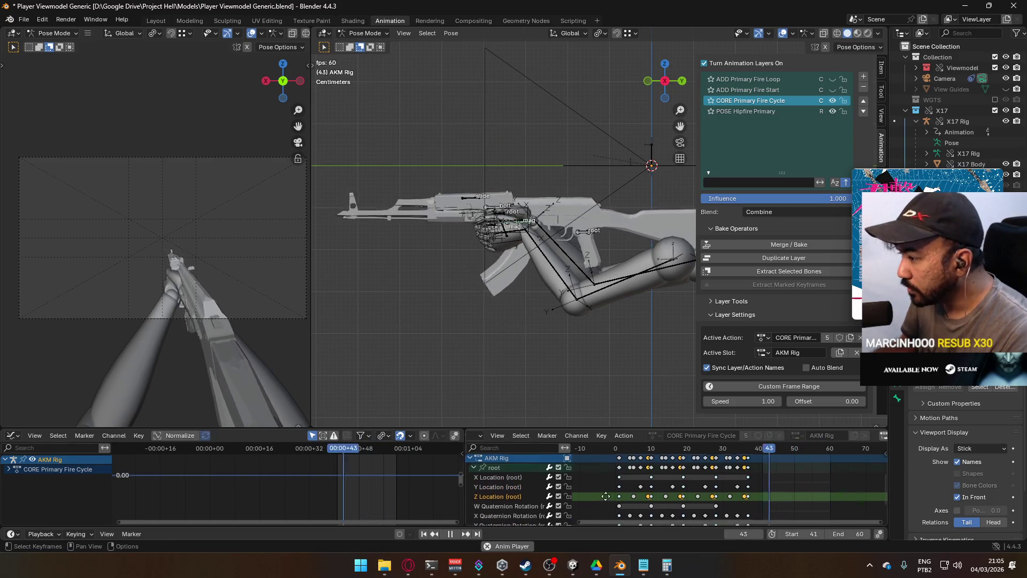
{"action": "left_click", "coordinate": [495, 471]}
{"action": "scroll", "coordinate": [344, 488], "scroll_direction": "up", "scroll_amount": 4}
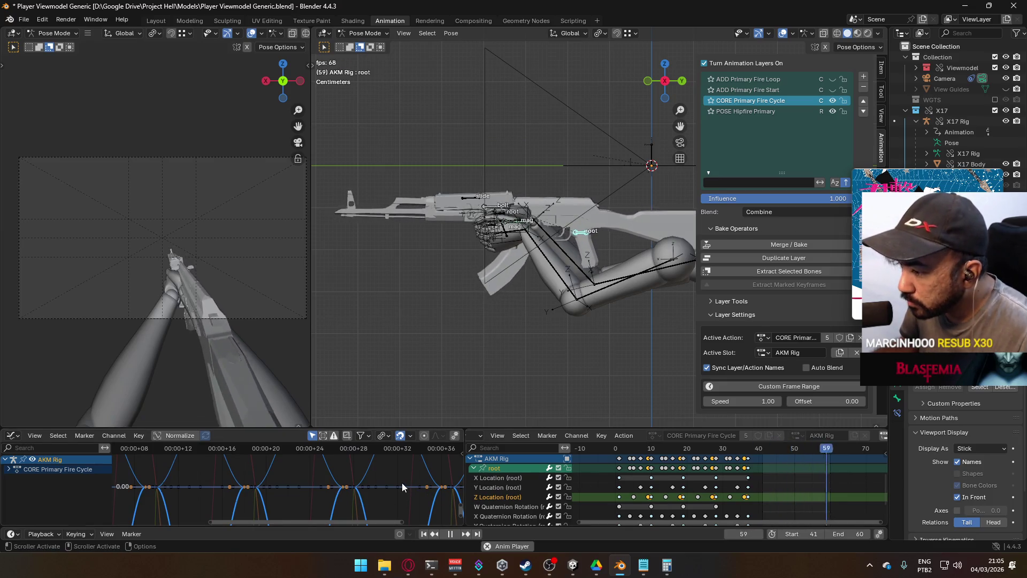
{"action": "key", "text": "g"}
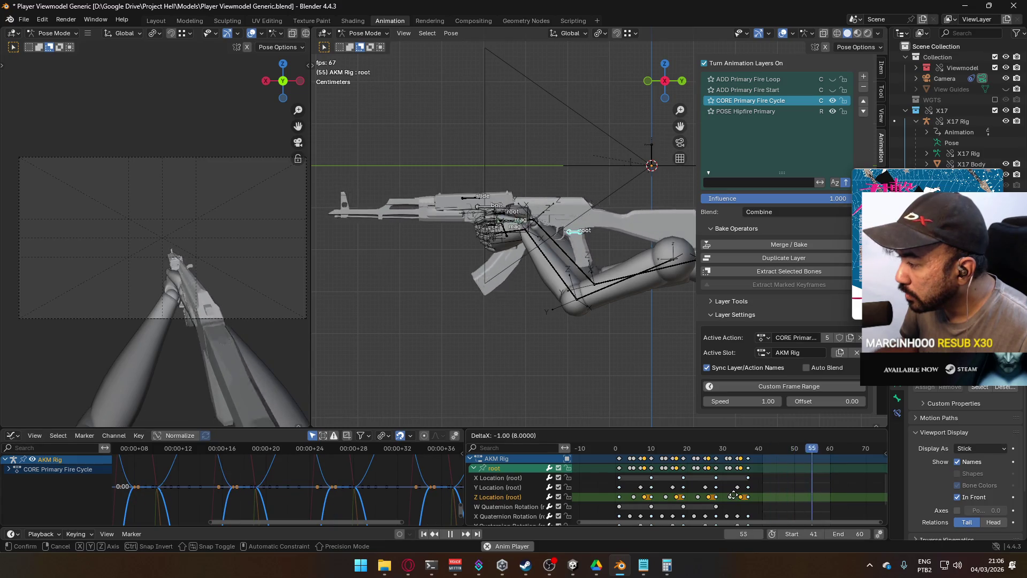
{"action": "left_click", "coordinate": [733, 495]}
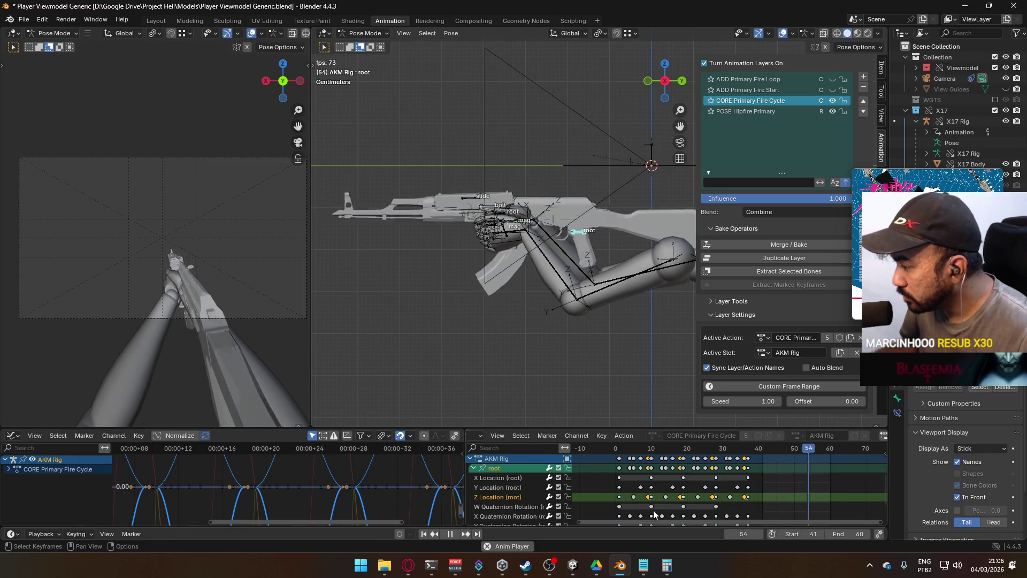
{"action": "key", "text": "g"}
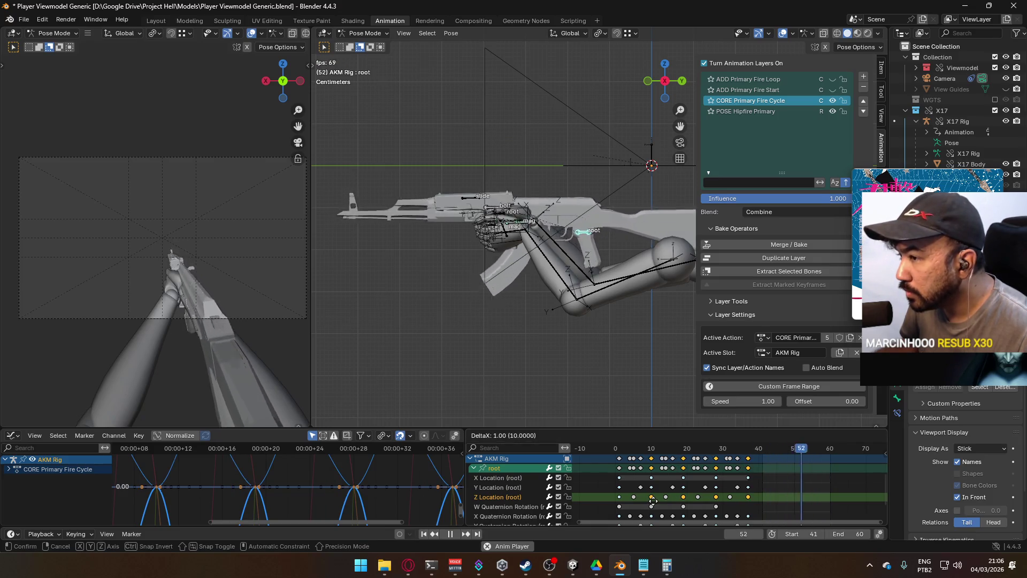
{"action": "left_click", "coordinate": [653, 500]}
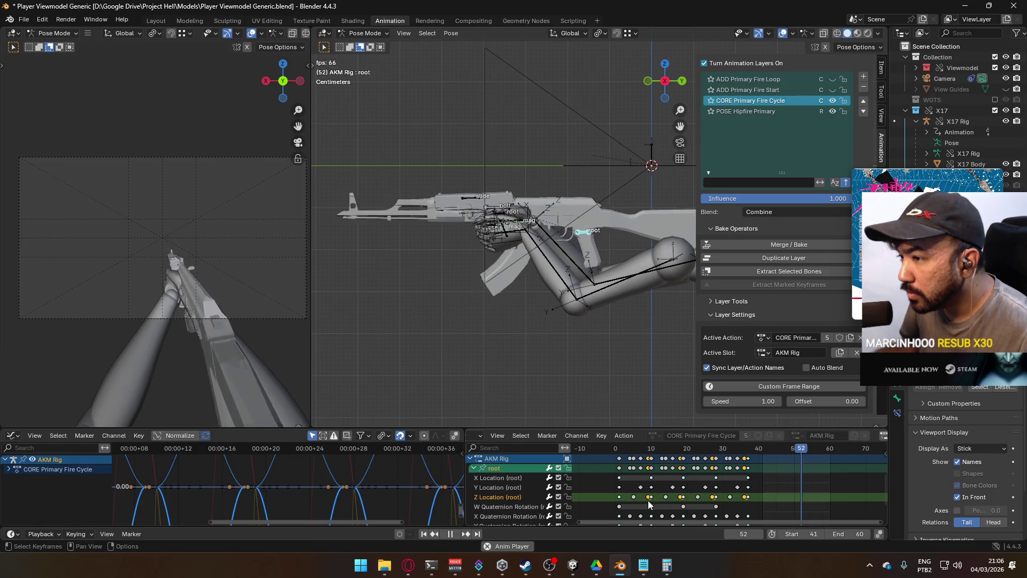
{"action": "scroll", "coordinate": [615, 500], "scroll_direction": "down", "scroll_amount": 3}
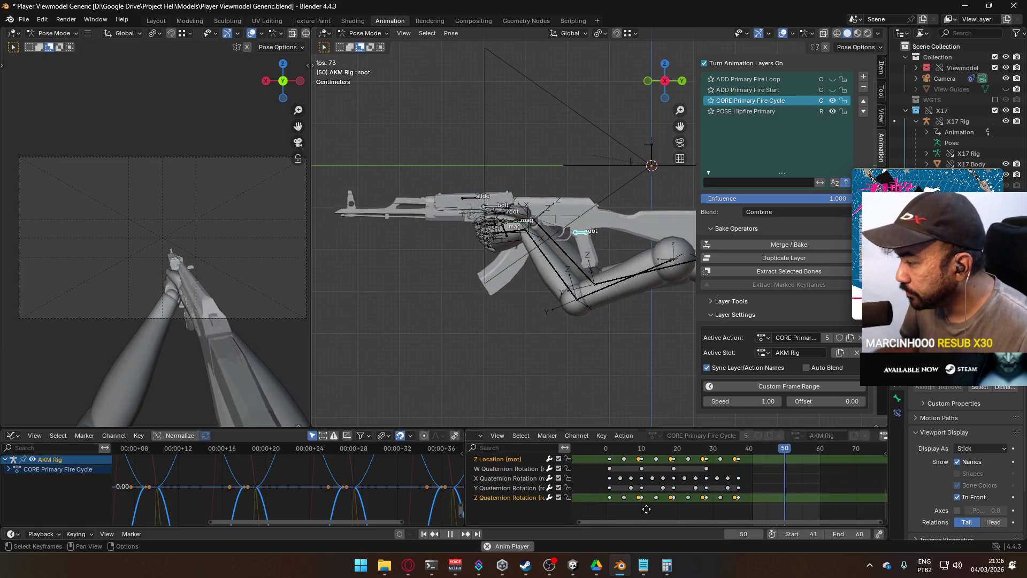
{"action": "left_click", "coordinate": [520, 500]}
{"action": "double_click", "coordinate": [519, 500]}
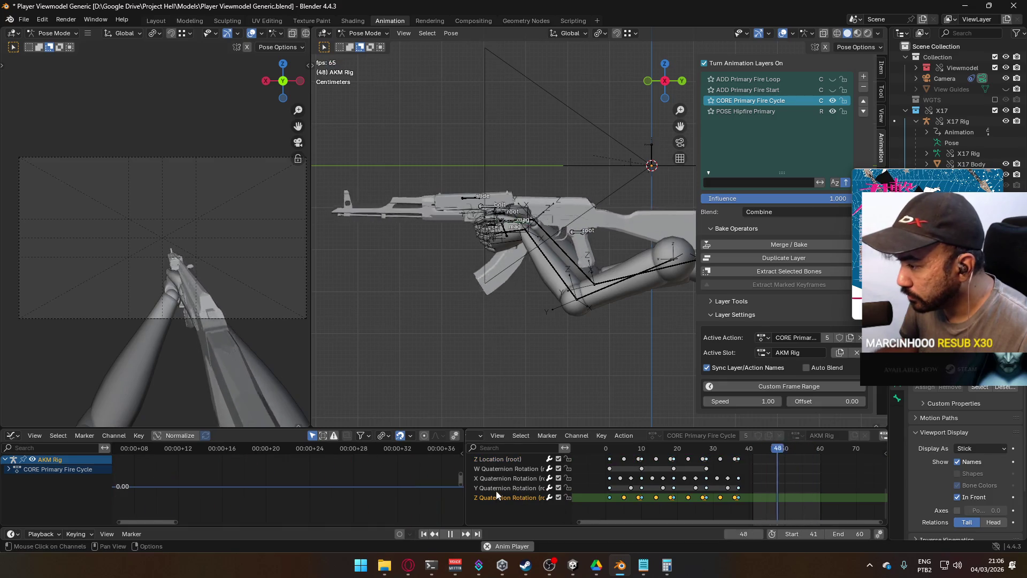
{"action": "scroll", "coordinate": [522, 474], "scroll_direction": "up", "scroll_amount": 3}
{"action": "left_click", "coordinate": [495, 464]}
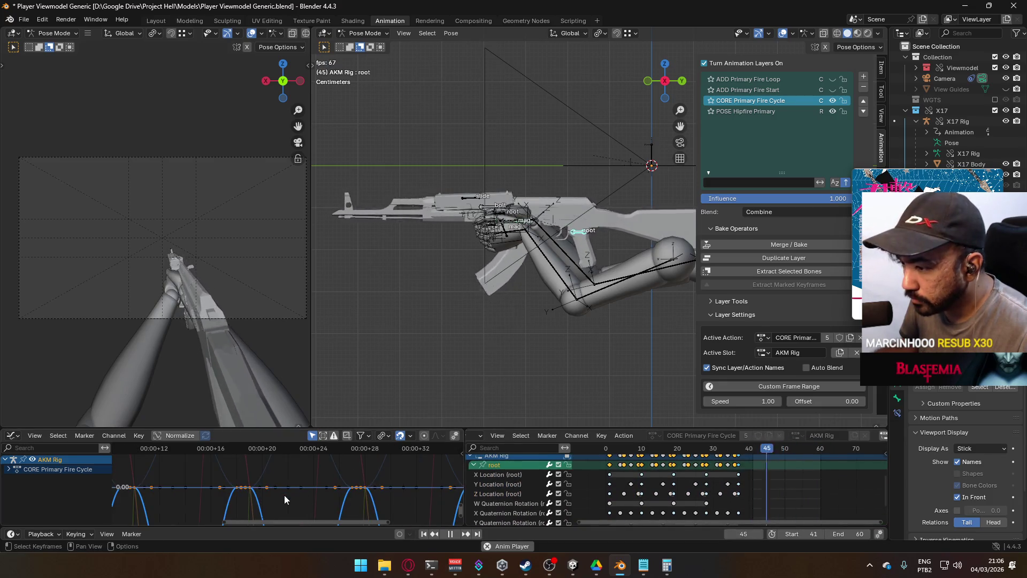
{"action": "scroll", "coordinate": [288, 496], "scroll_direction": "down", "scroll_amount": 3}
{"action": "middle_click_drag", "start_coordinate": [321, 500], "coordinate": [378, 500]}
{"action": "scroll", "coordinate": [623, 499], "scroll_direction": "down", "scroll_amount": 3}
{"action": "double_click", "coordinate": [626, 498]}
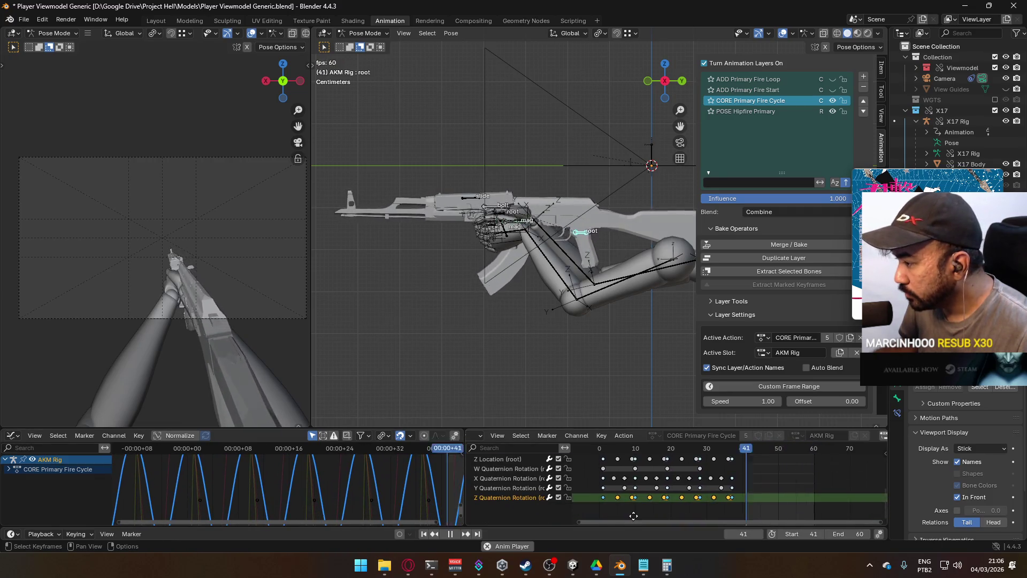
{"action": "left_click", "coordinate": [628, 498]}
{"action": "scroll", "coordinate": [596, 504], "scroll_direction": "up", "scroll_amount": 2}
{"action": "scroll", "coordinate": [595, 503], "scroll_direction": "up", "scroll_amount": 3}
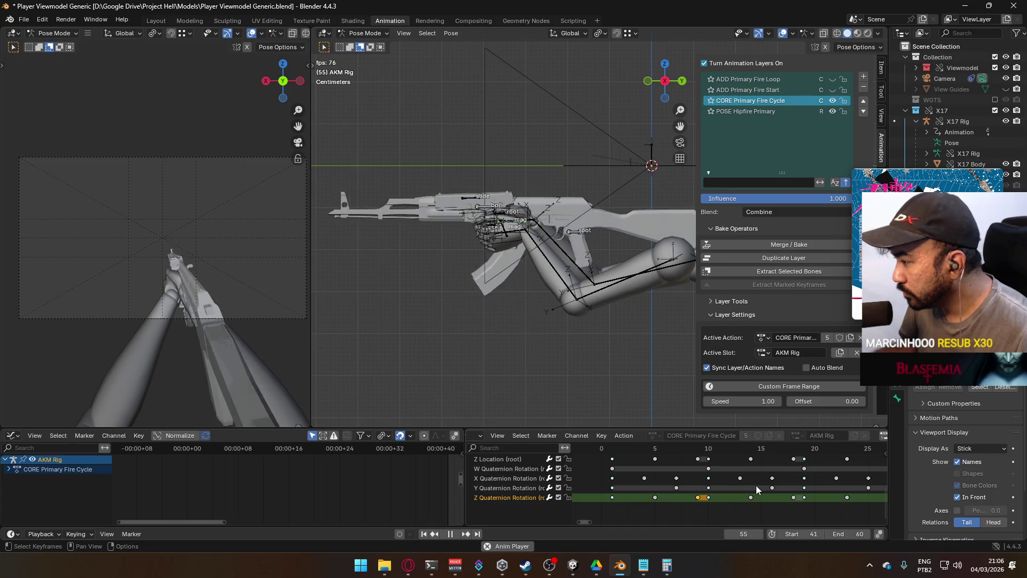
{"action": "scroll", "coordinate": [729, 490], "scroll_direction": "down", "scroll_amount": 2}
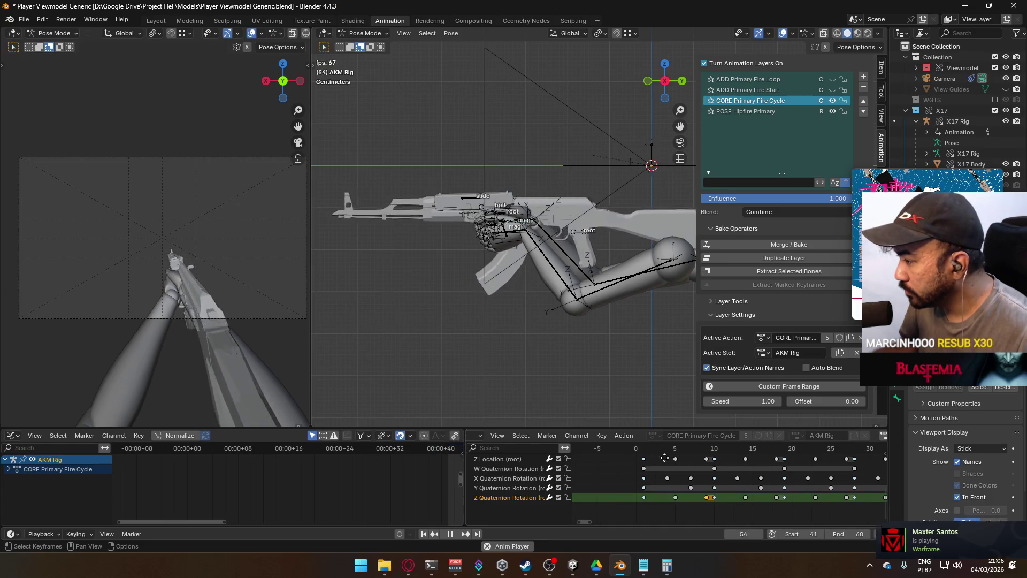
{"action": "scroll", "coordinate": [678, 454], "scroll_direction": "down", "scroll_amount": 5}
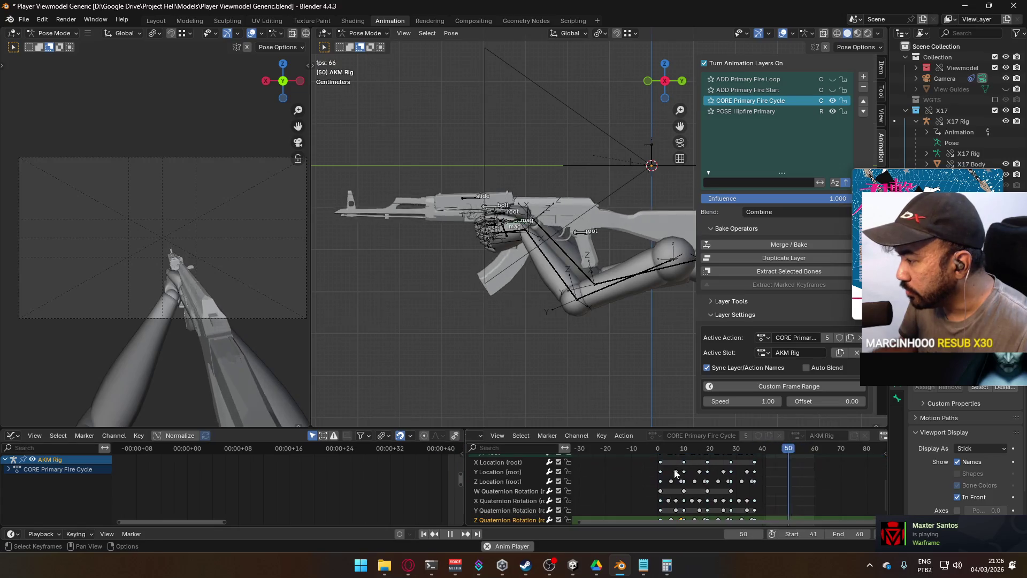
{"action": "scroll", "coordinate": [615, 466], "scroll_direction": "up", "scroll_amount": 3}
{"action": "scroll", "coordinate": [601, 448], "scroll_direction": "right", "scroll_amount": 2}
{"action": "scroll", "coordinate": [578, 458], "scroll_direction": "down", "scroll_amount": 2}
{"action": "scroll", "coordinate": [556, 463], "scroll_direction": "left", "scroll_amount": 1}
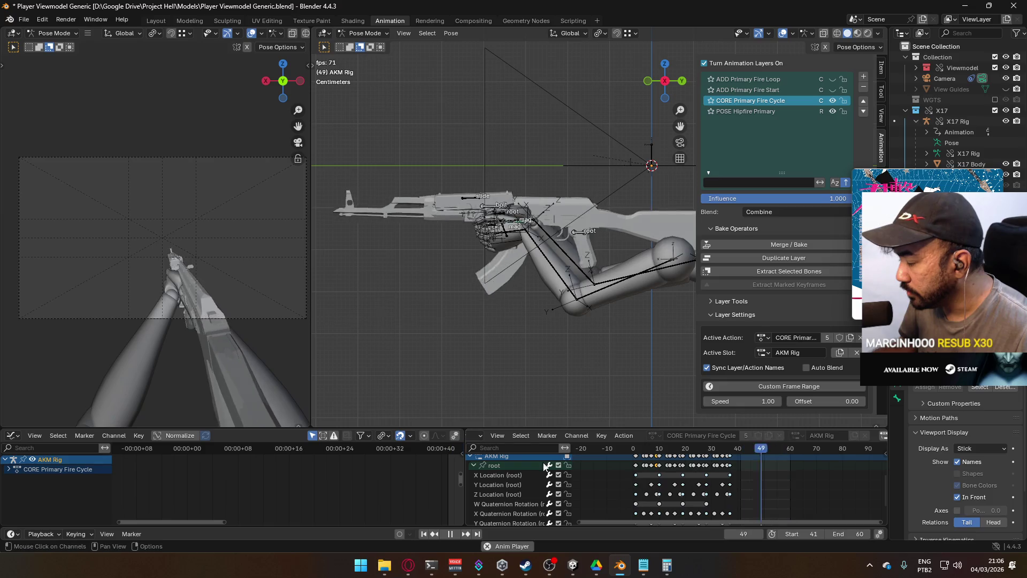
{"action": "left_click", "coordinate": [474, 466]}
Delete the AKM Rig root keys from frame 13 to 37, keeping one cycle block.
{"action": "scroll", "coordinate": [663, 506], "scroll_direction": "up", "scroll_amount": 2}
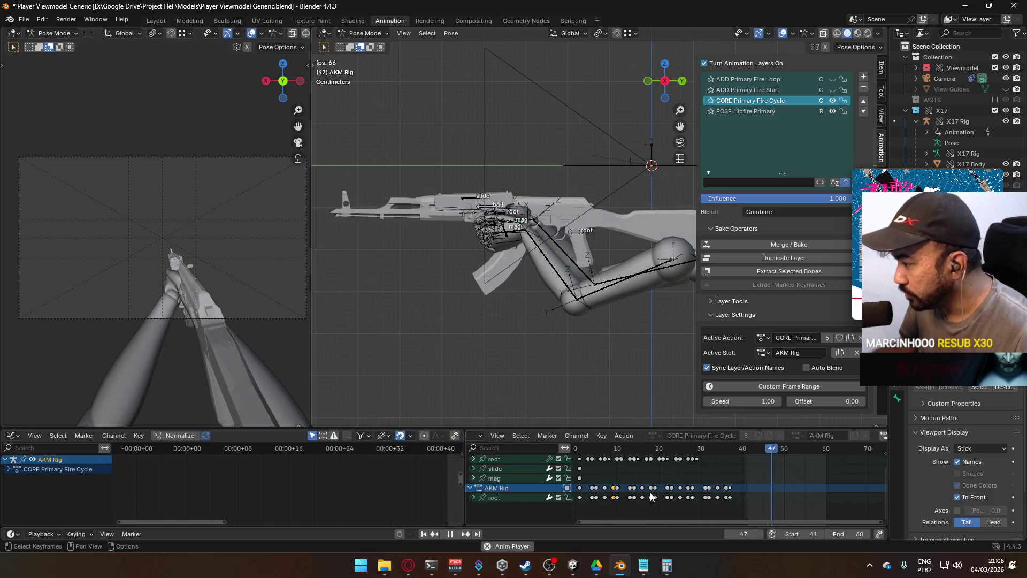
{"action": "scroll", "coordinate": [652, 497], "scroll_direction": "up", "scroll_amount": 3}
{"action": "scroll", "coordinate": [658, 495], "scroll_direction": "left", "scroll_amount": 1}
{"action": "left_click_drag", "start_coordinate": [856, 505], "coordinate": [678, 485]}
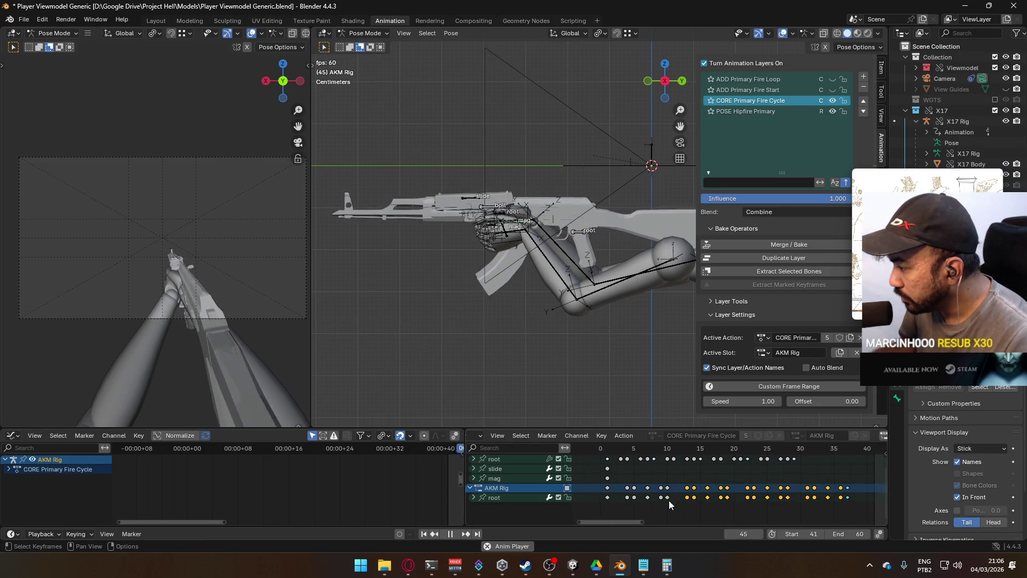
{"action": "key", "text": "Delete"}
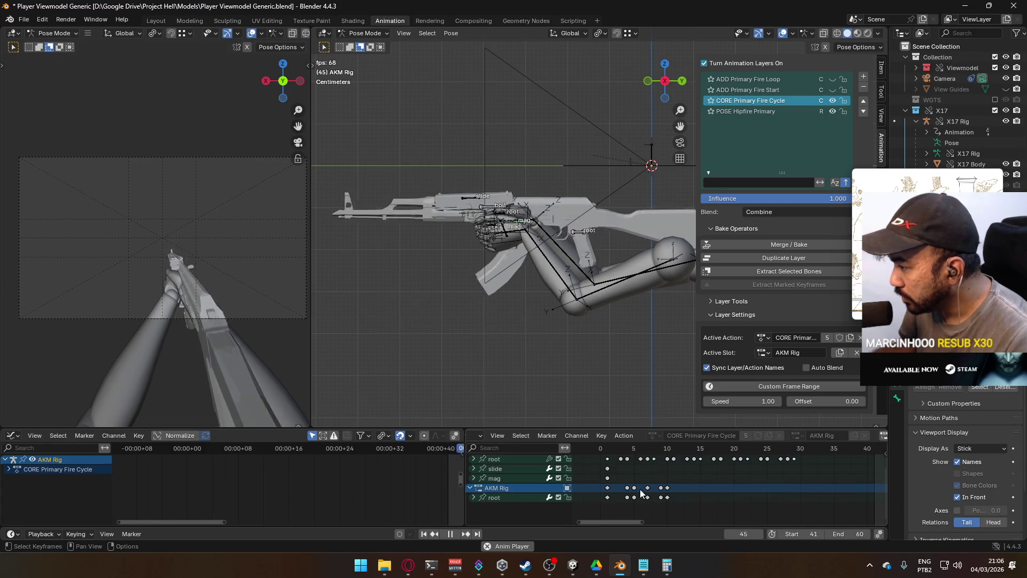
{"action": "key", "text": "space"}
{"action": "left_click_drag", "start_coordinate": [675, 508], "coordinate": [601, 490]}
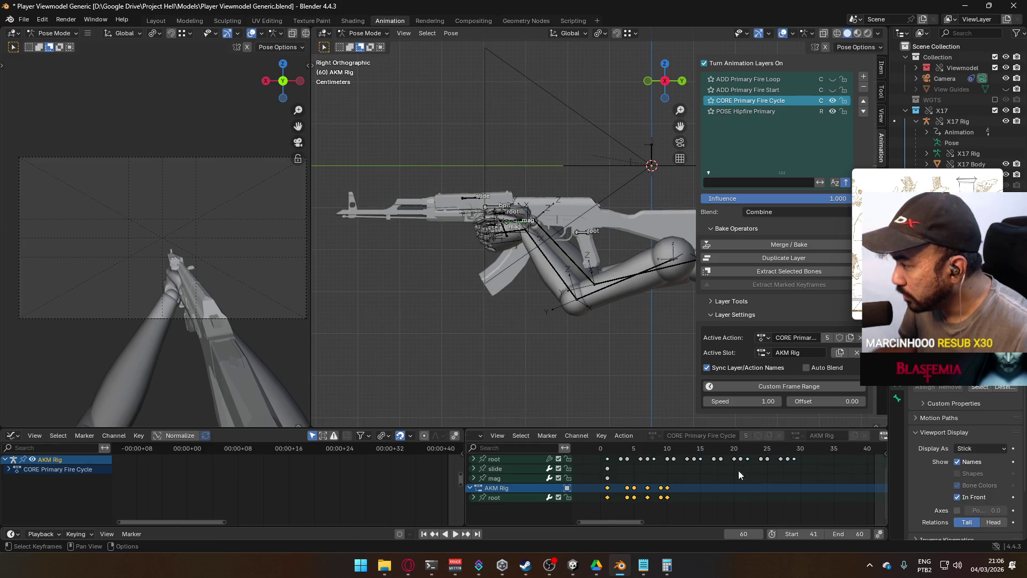
{"action": "left_click_drag", "start_coordinate": [691, 514], "coordinate": [596, 488]}
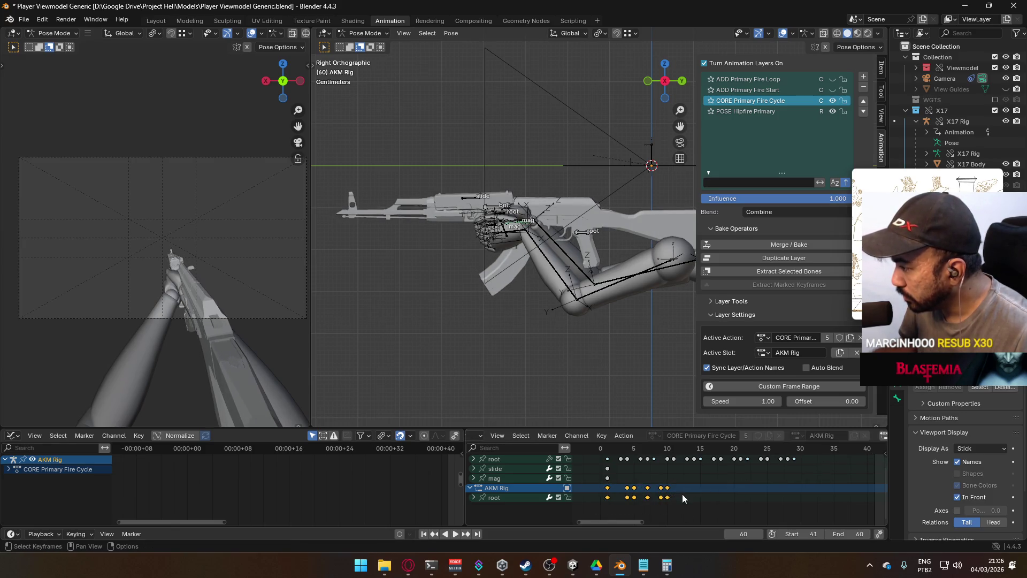
{"action": "middle_click_drag", "start_coordinate": [850, 441], "coordinate": [707, 431]}
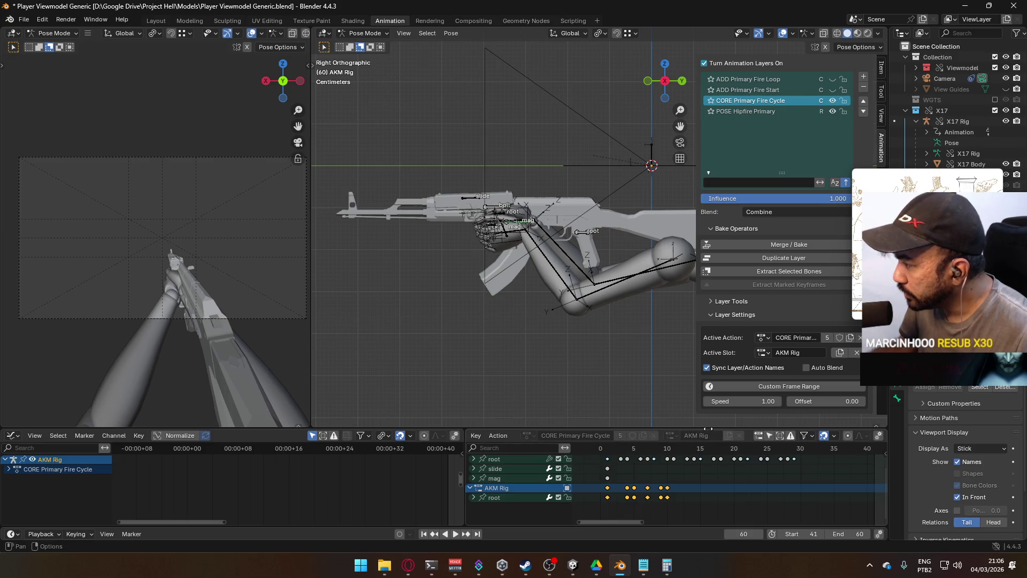
Stretch the AKM Rig root keys from frame 1 by about 1.16, ending near frame 11.
{"action": "left_click", "coordinate": [811, 436]}
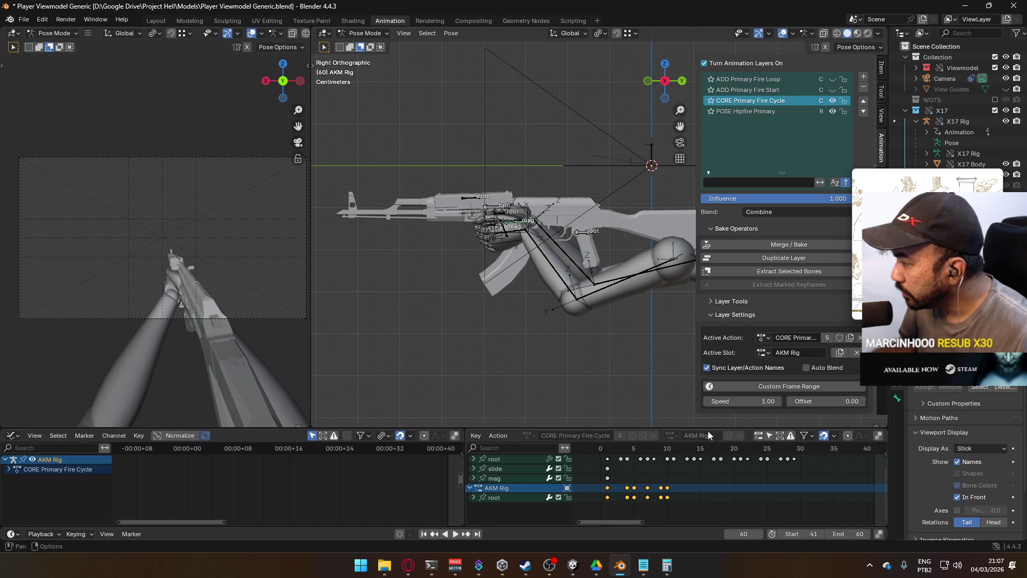
{"action": "scroll", "coordinate": [838, 436], "scroll_direction": "up", "scroll_amount": 5}
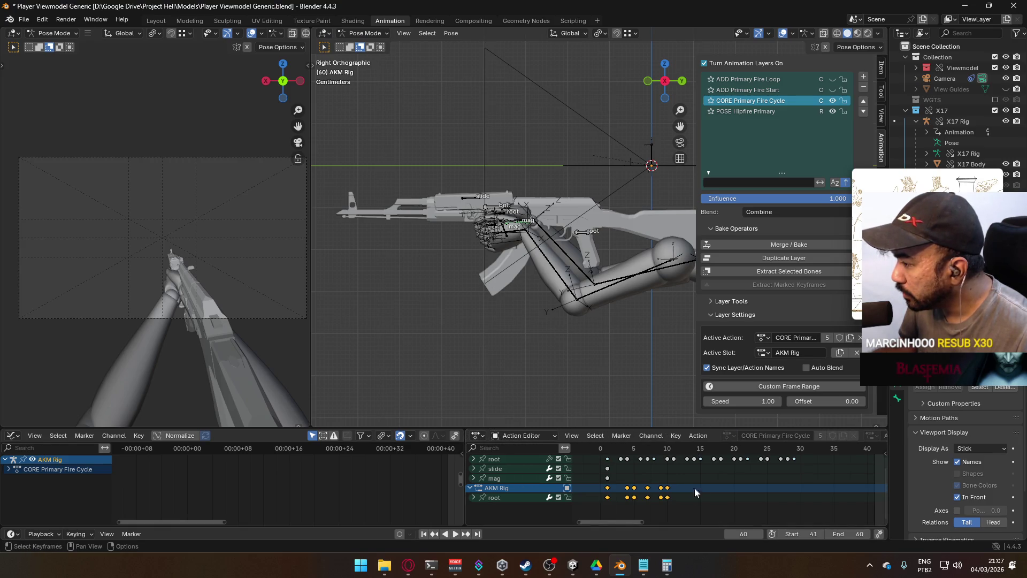
{"action": "left_click_drag", "start_coordinate": [676, 500], "coordinate": [586, 495]}
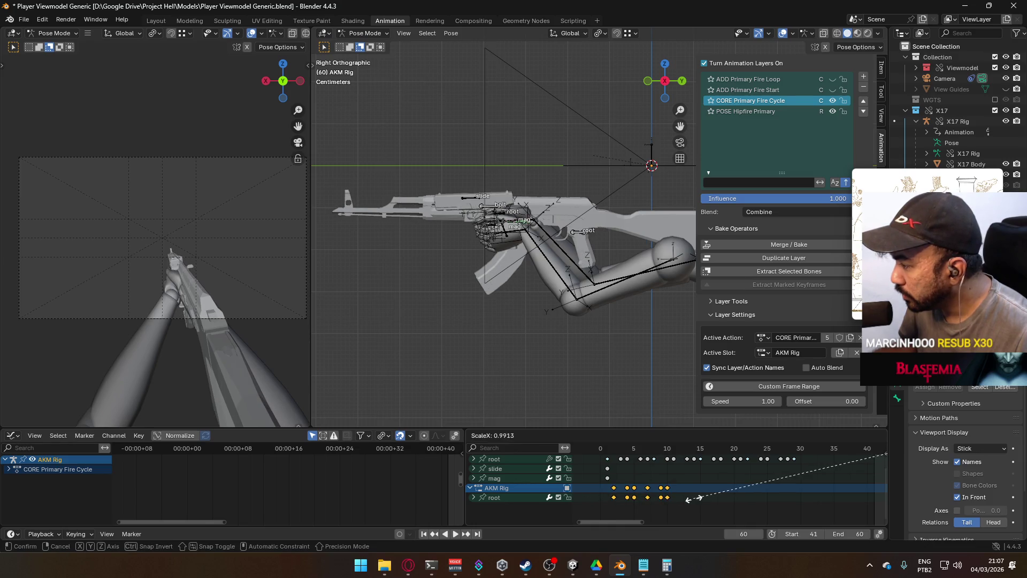
{"action": "mouse_move", "coordinate": [815, 469]}
{"action": "middle_mouse_down"}
{"action": "mouse_move", "coordinate": [835, 481]}
{"action": "mouse_move", "coordinate": [874, 476]}
{"action": "mouse_move", "coordinate": [822, 515]}
{"action": "middle_mouse_up"}
{"action": "left_click", "coordinate": [626, 449]}
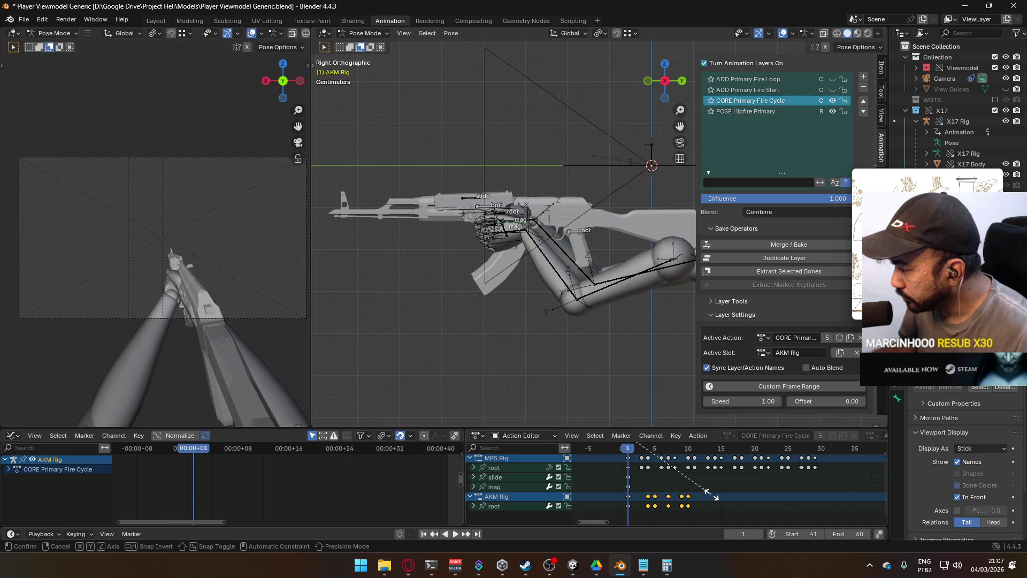
{"action": "key", "text": "s"}
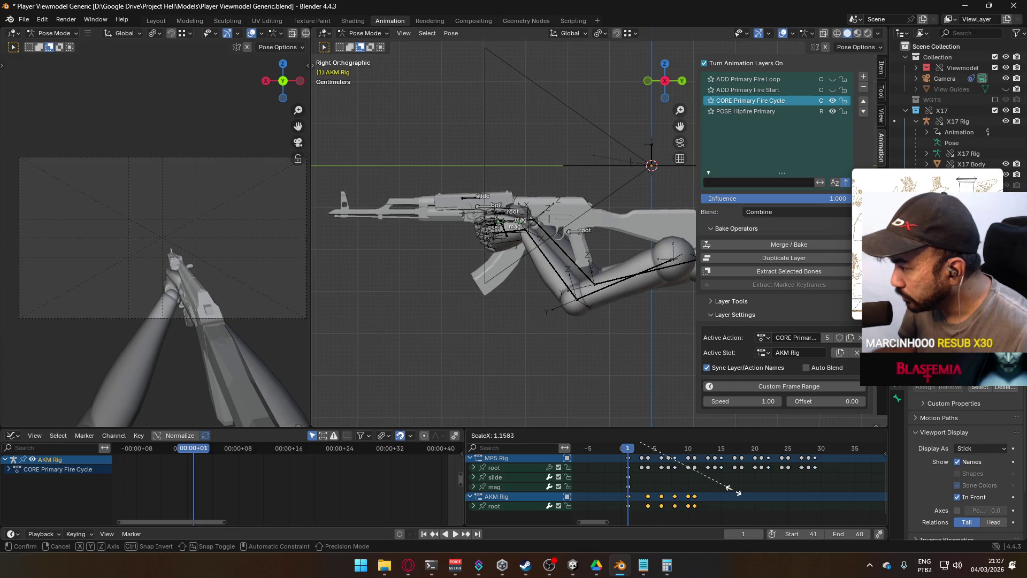
{"action": "left_click", "coordinate": [730, 490]}
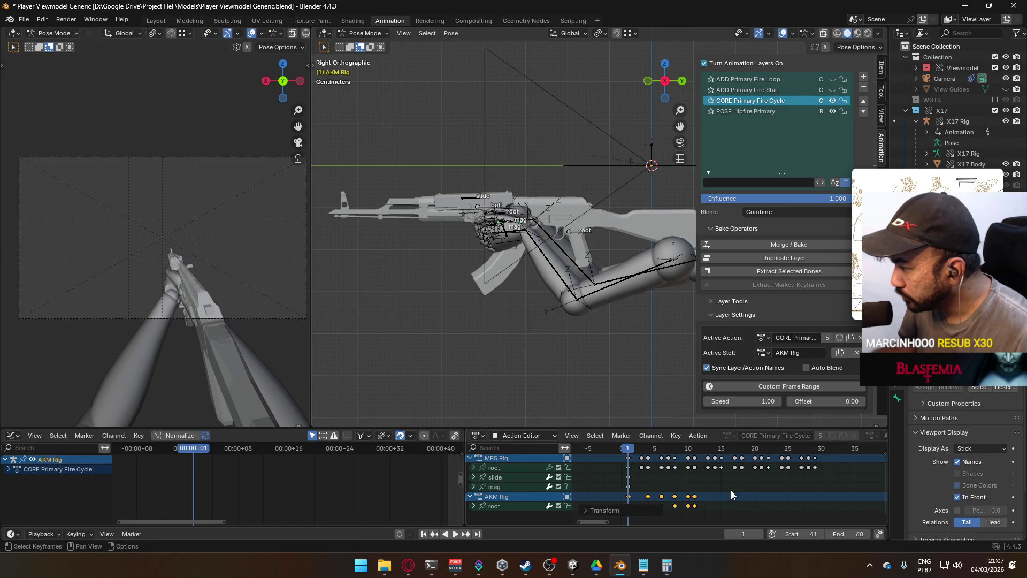
{"action": "left_click", "coordinate": [503, 507]}
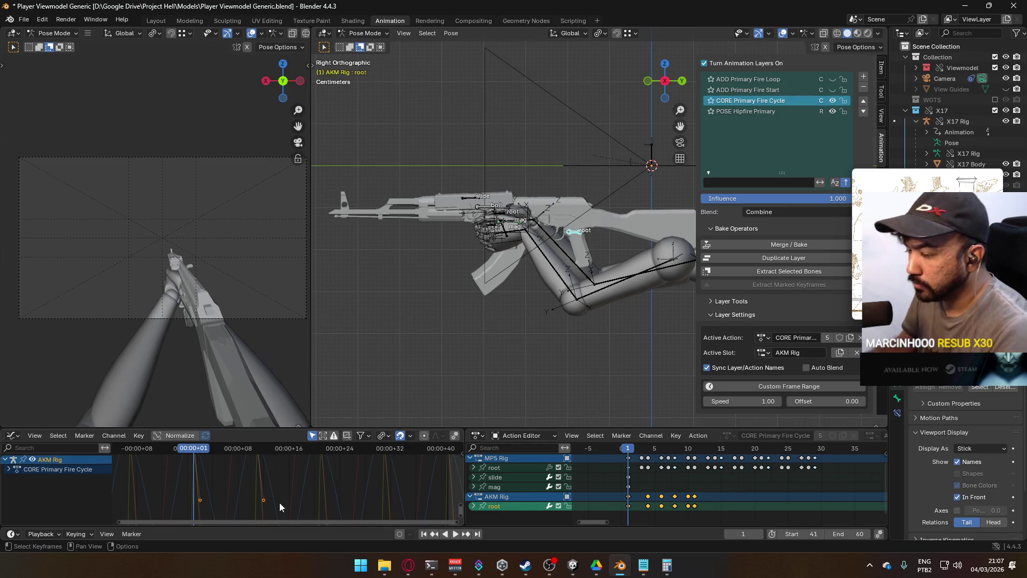
Expand the root channel and frame its curves in the Graph Editor.
{"action": "key", "text": "Home"}
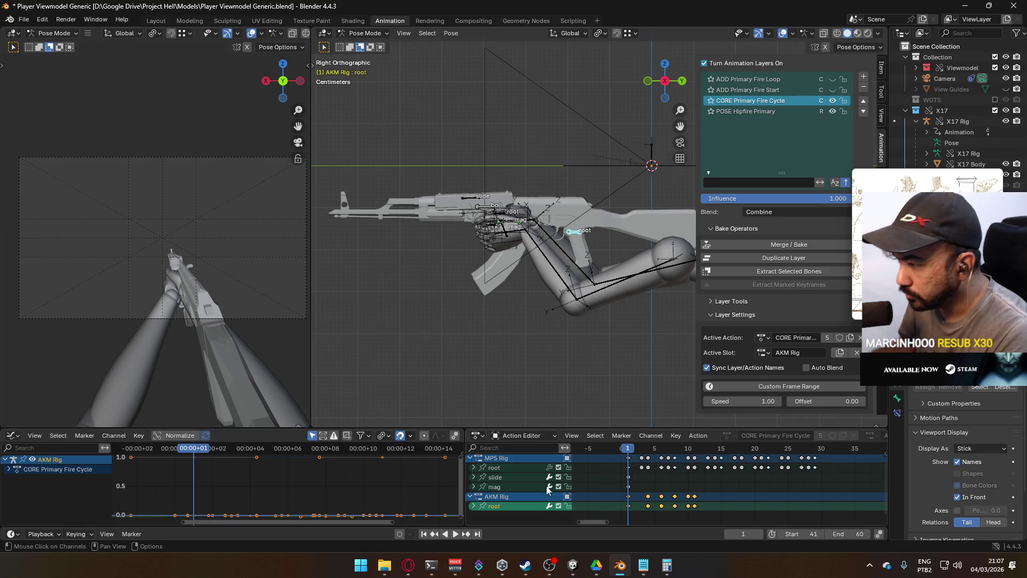
{"action": "left_click", "coordinate": [473, 506]}
{"action": "scroll", "coordinate": [558, 491], "scroll_direction": "down", "scroll_amount": 3}
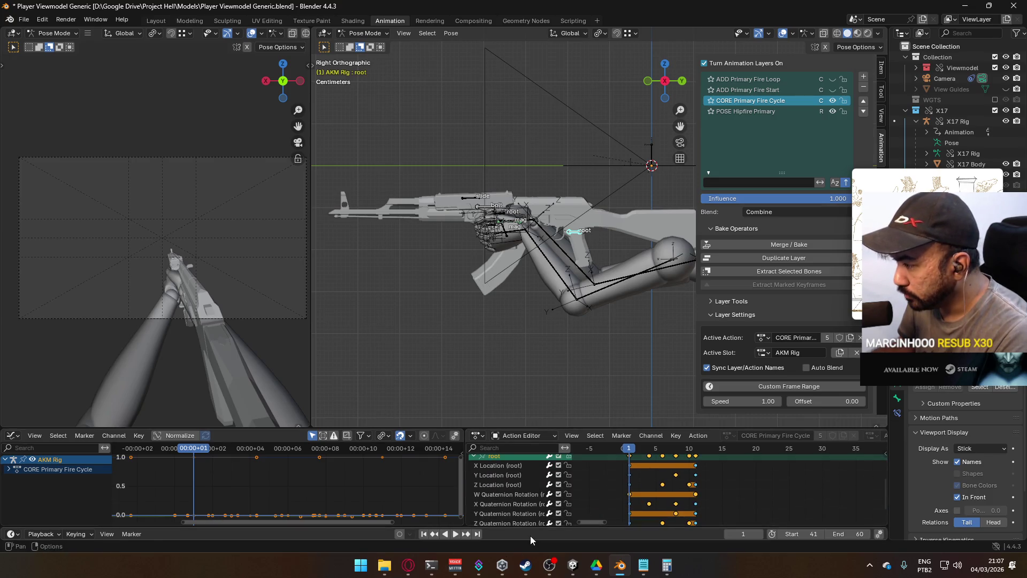
{"action": "left_click", "coordinate": [515, 476]}
{"action": "key", "text": "KP_Decimal"}
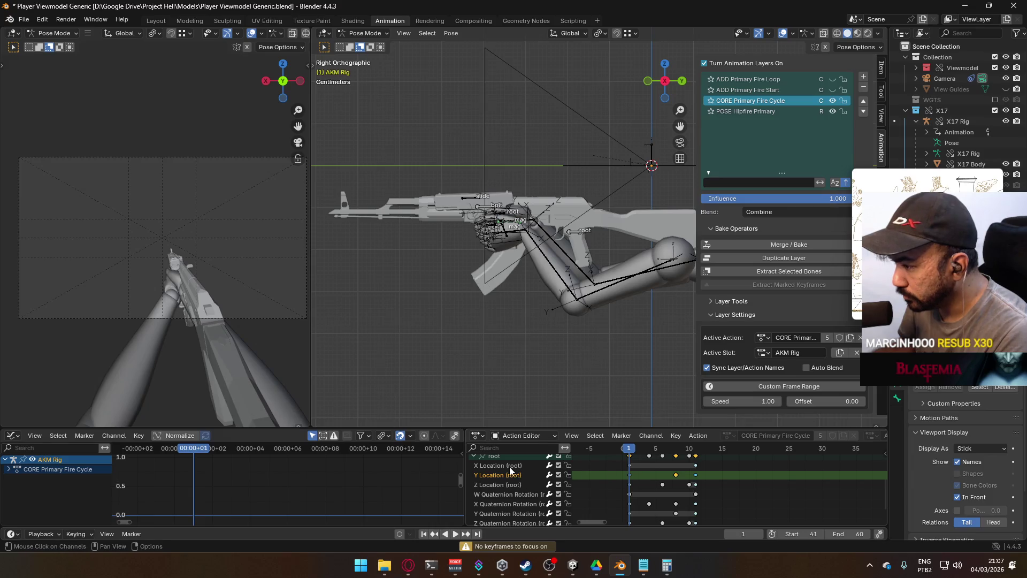
{"action": "left_click", "coordinate": [505, 457]}
{"action": "key", "text": "Home"}
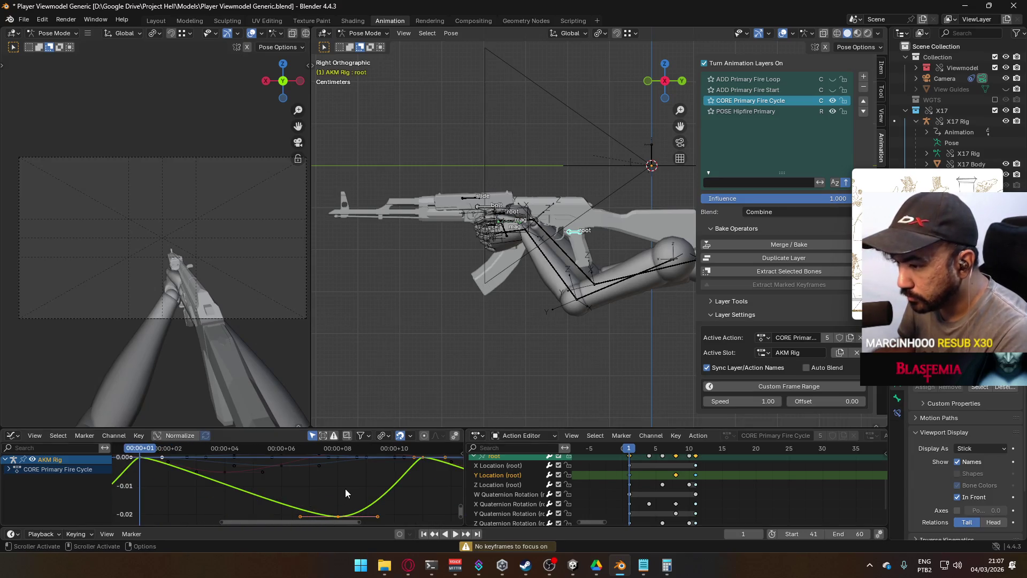
{"action": "left_click", "coordinate": [209, 447]}
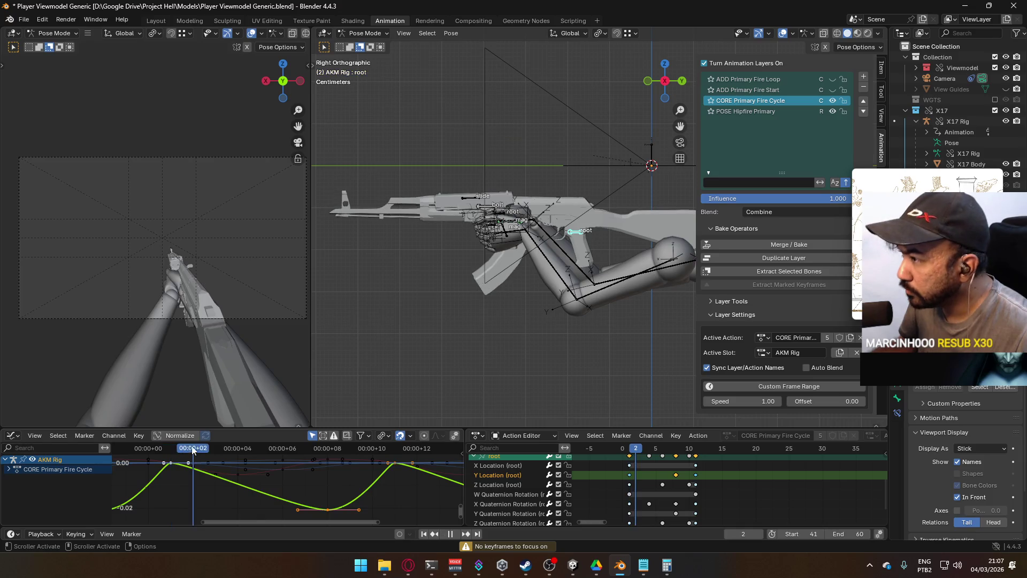
{"action": "key", "text": "space"}
{"action": "key", "text": "Escape"}
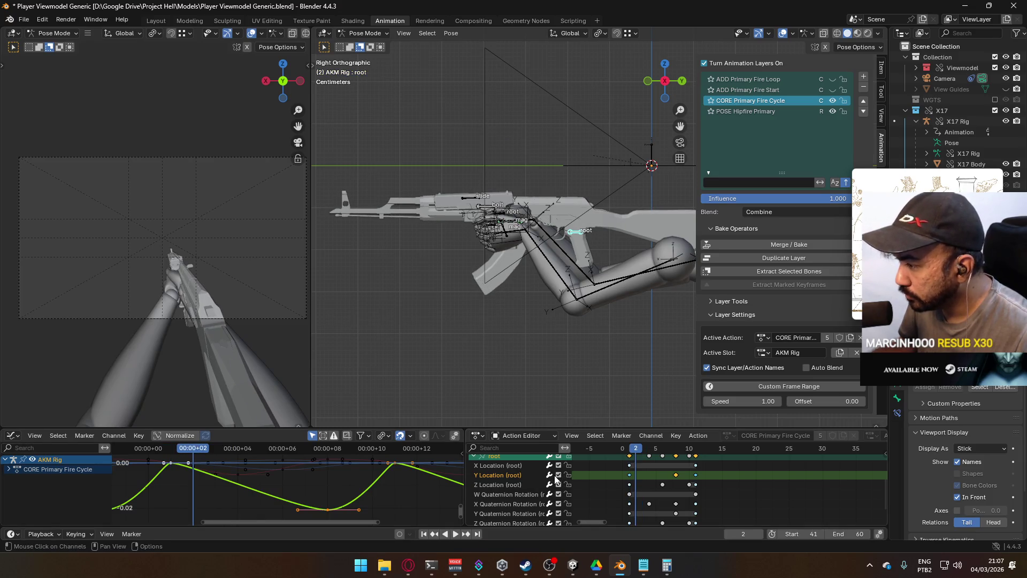
Hide the X Location, Z Location and rotation curves, leaving Y Location visible.
{"action": "left_click_drag", "start_coordinate": [559, 485], "coordinate": [563, 525]}
{"action": "middle_click_drag", "start_coordinate": [584, 498], "coordinate": [581, 503]}
{"action": "left_click", "coordinate": [558, 470]}
{"action": "key", "text": "space"}
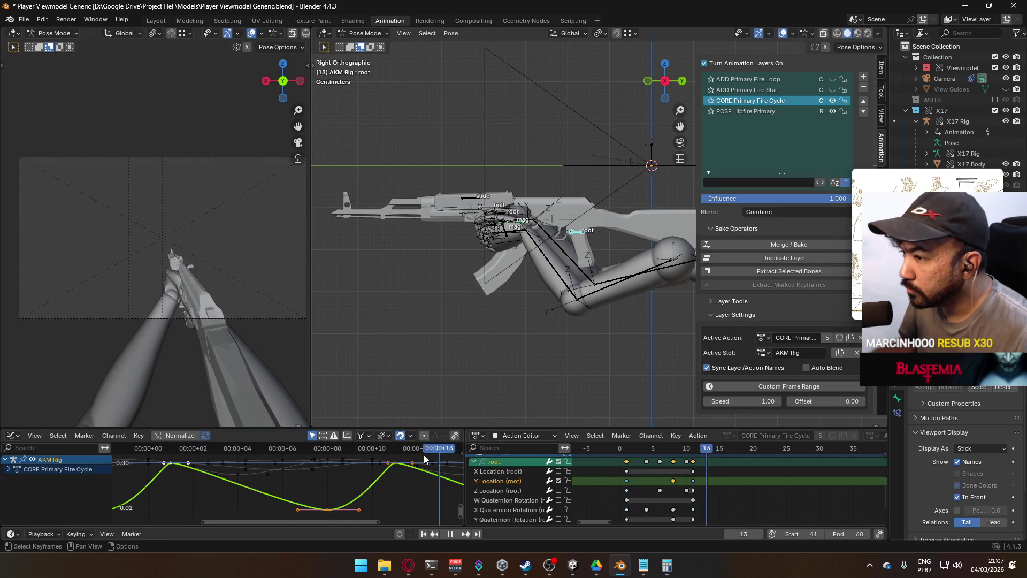
{"action": "key", "text": "space"}
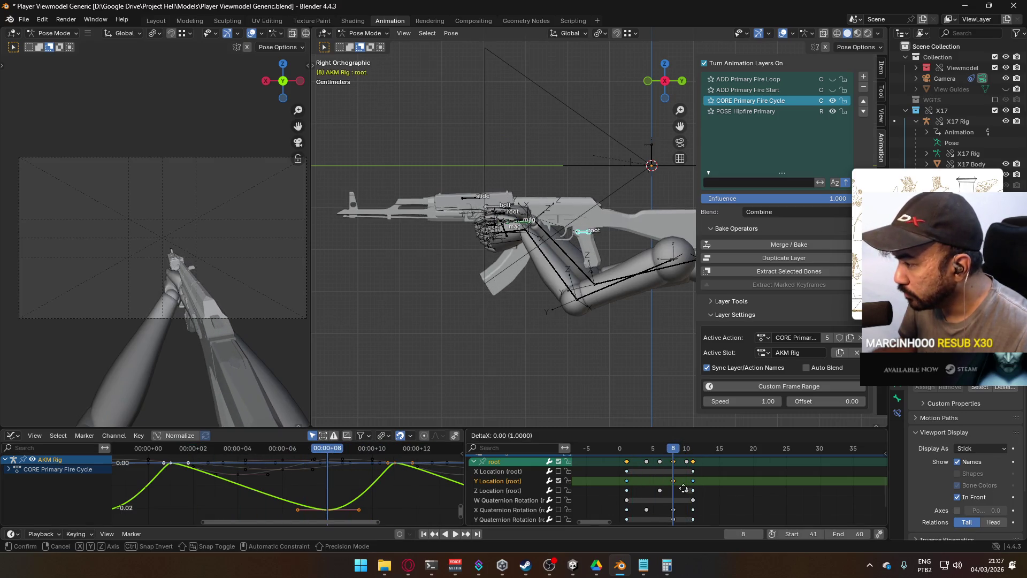
Move the root Y Location key from frame 8 to frame 4 and check the timing.
{"action": "left_click", "coordinate": [676, 484]}
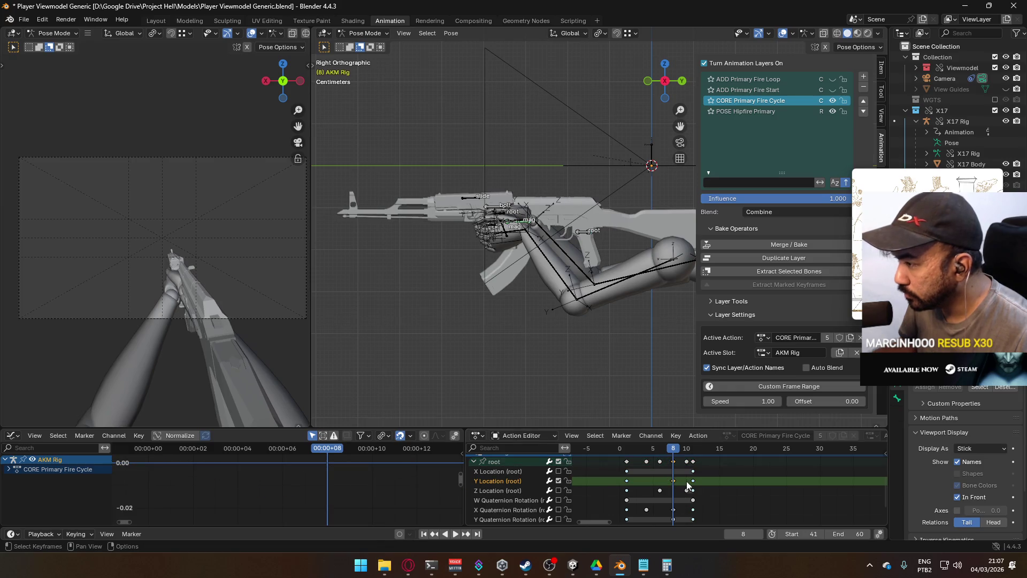
{"action": "key", "text": "g"}
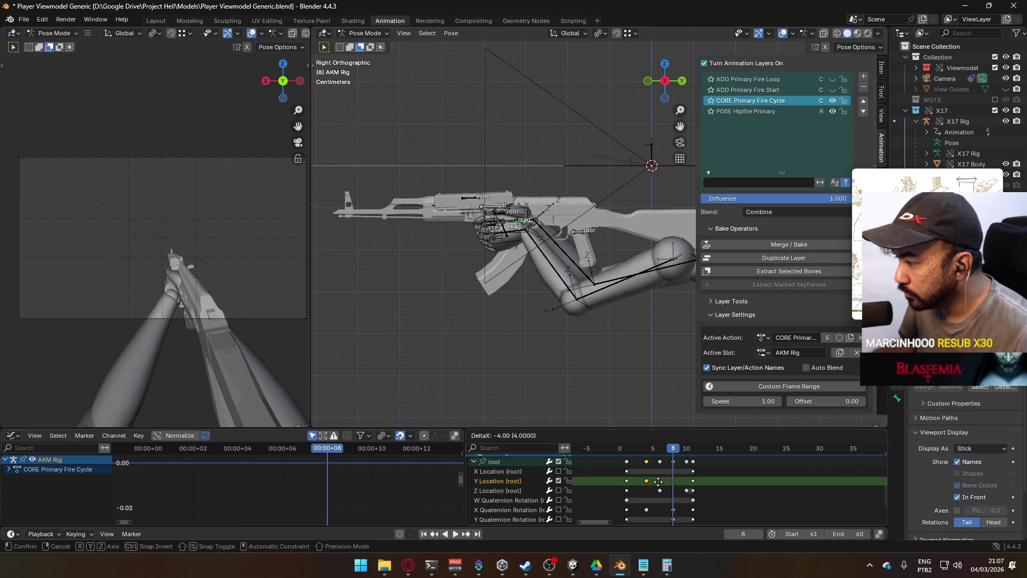
{"action": "left_click", "coordinate": [658, 481]}
{"action": "key", "text": "space"}
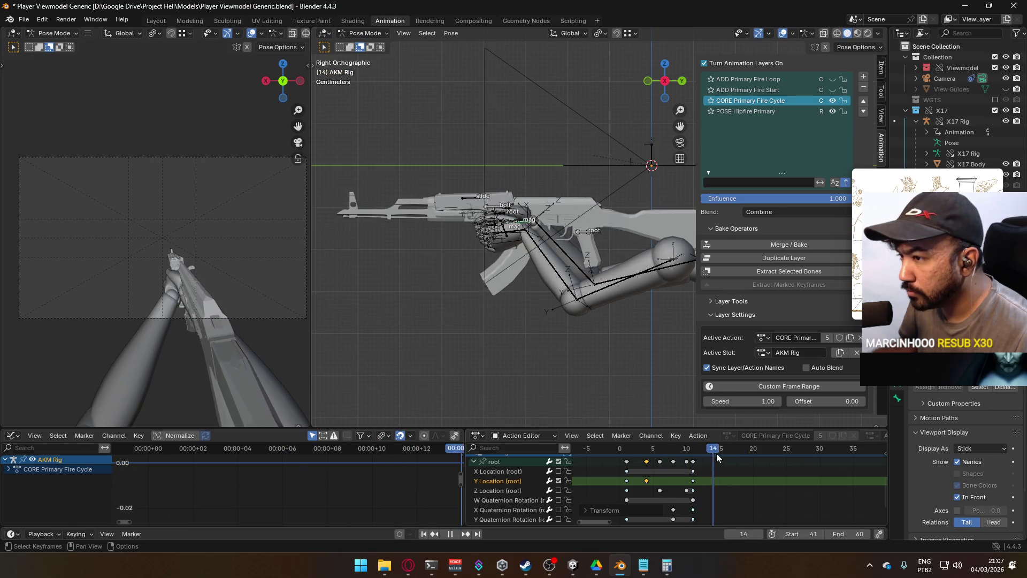
{"action": "key", "text": "Escape"}
{"action": "left_click", "coordinate": [558, 480]}
{"action": "left_click", "coordinate": [505, 461]}
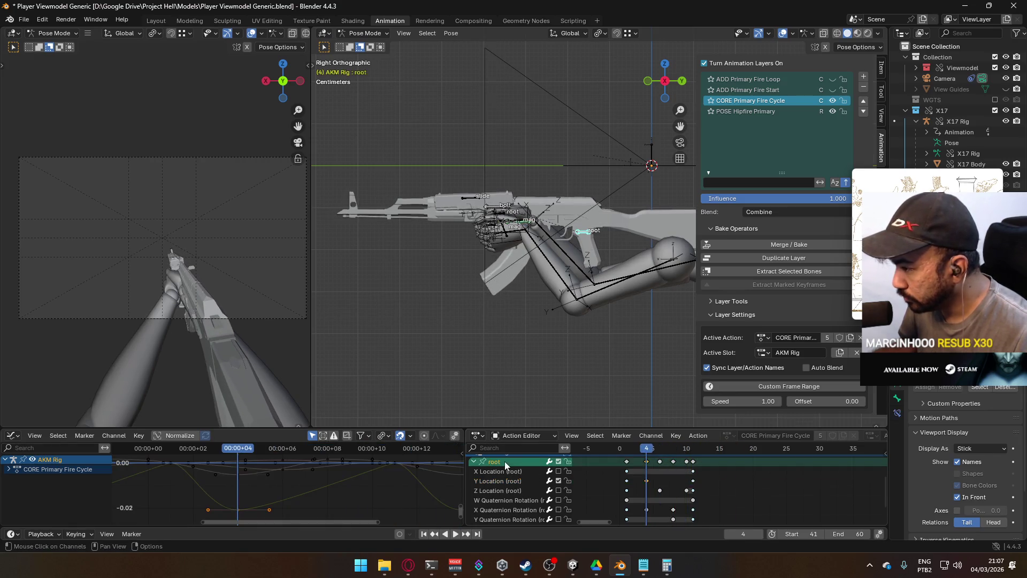
Review playback from frame 1 and focus the graph on the Z Location curve.
{"action": "key", "text": "space"}
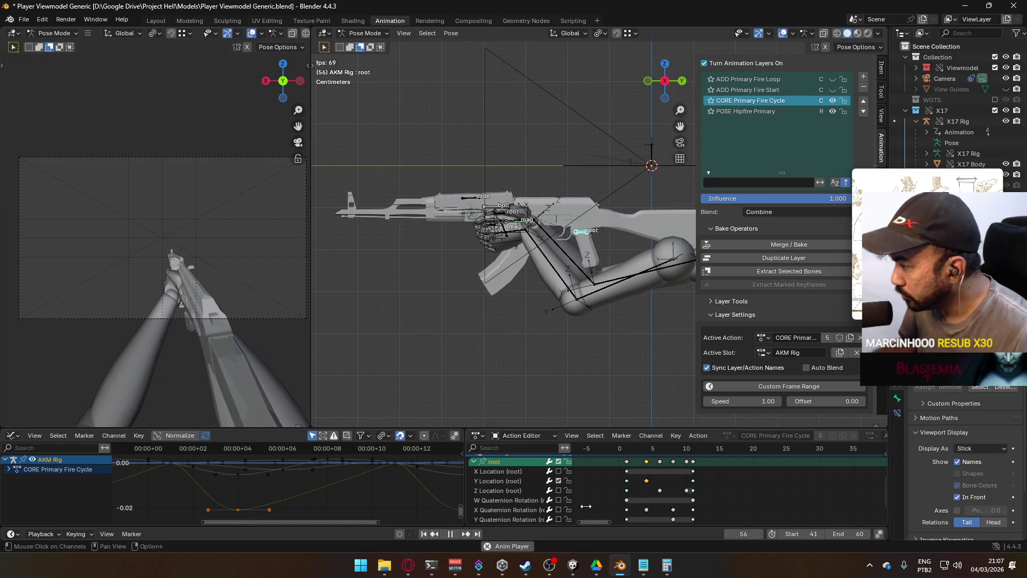
{"action": "key", "text": "space"}
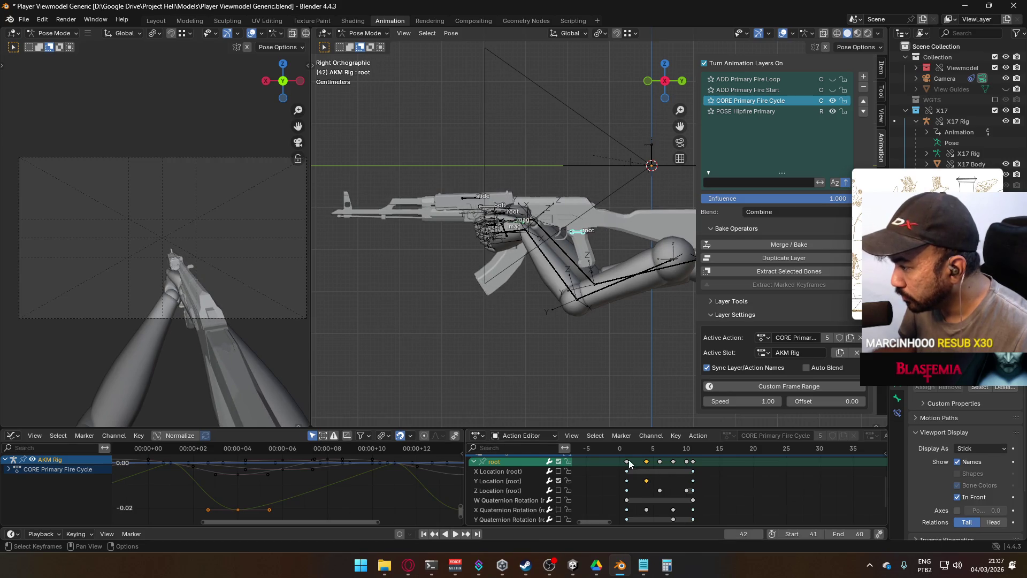
{"action": "left_click", "coordinate": [629, 453]}
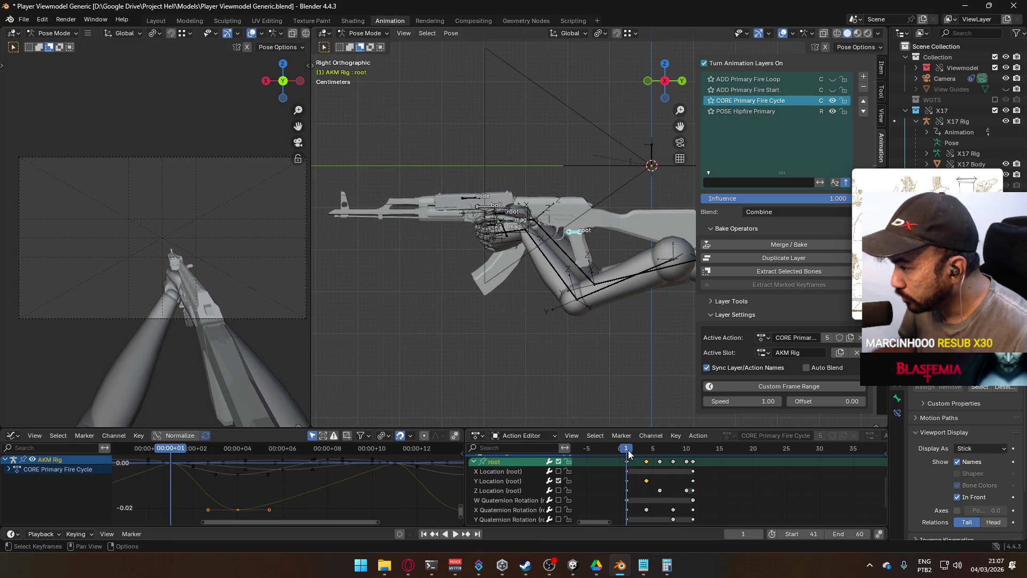
{"action": "left_click", "coordinate": [559, 480]}
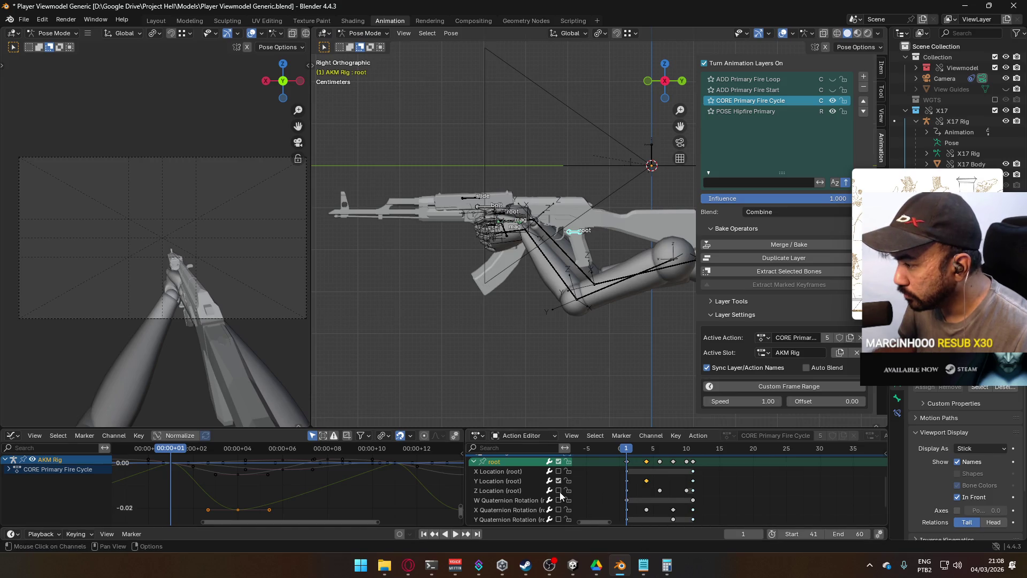
{"action": "left_click", "coordinate": [533, 490]}
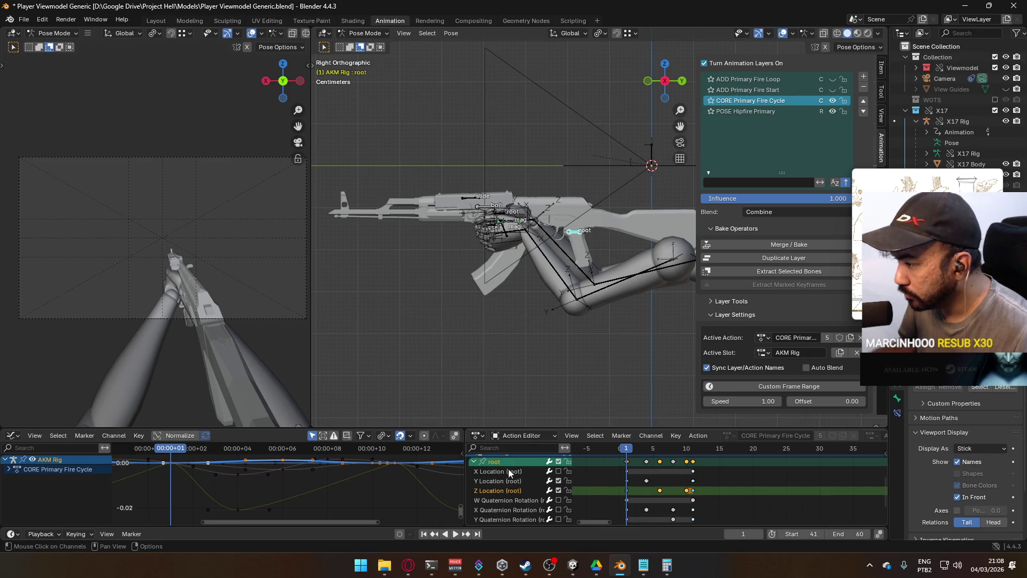
{"action": "key", "text": "Home"}
{"action": "scroll", "coordinate": [350, 493], "scroll_direction": "down", "scroll_amount": 3}
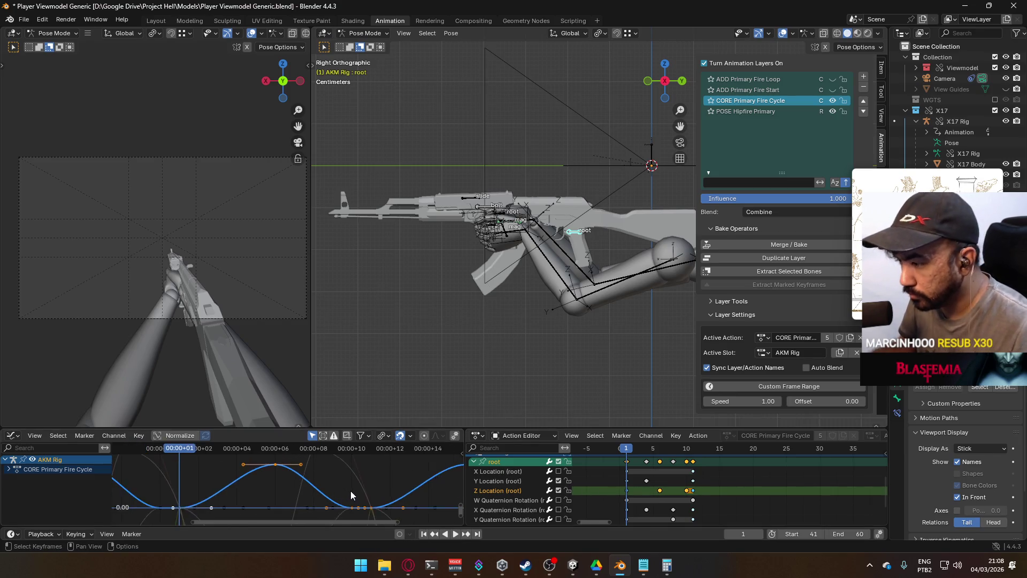
Move the root Z Location key from frame 10 to frame 9.
{"action": "left_click", "coordinate": [660, 491]}
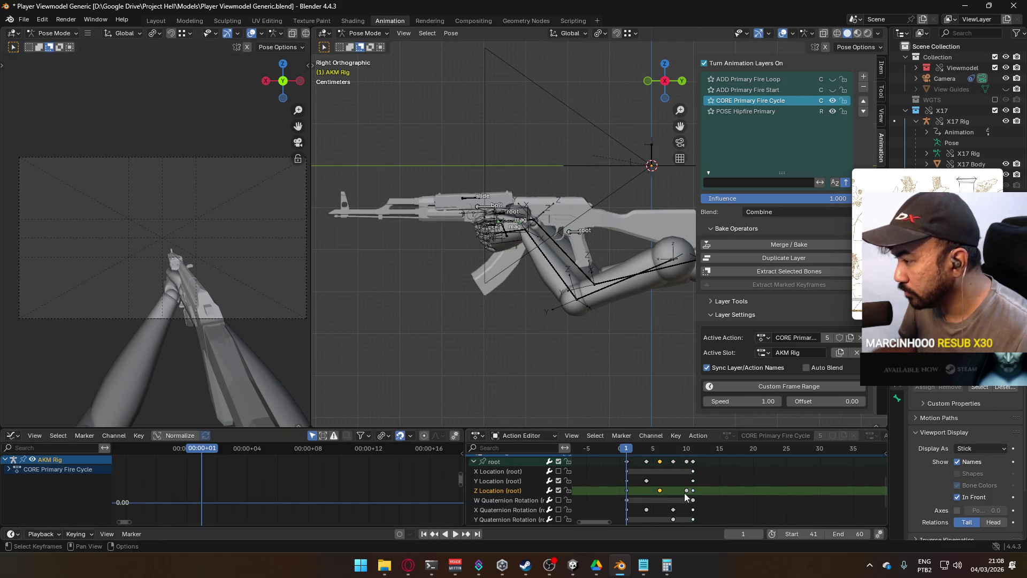
{"action": "key", "text": "g"}
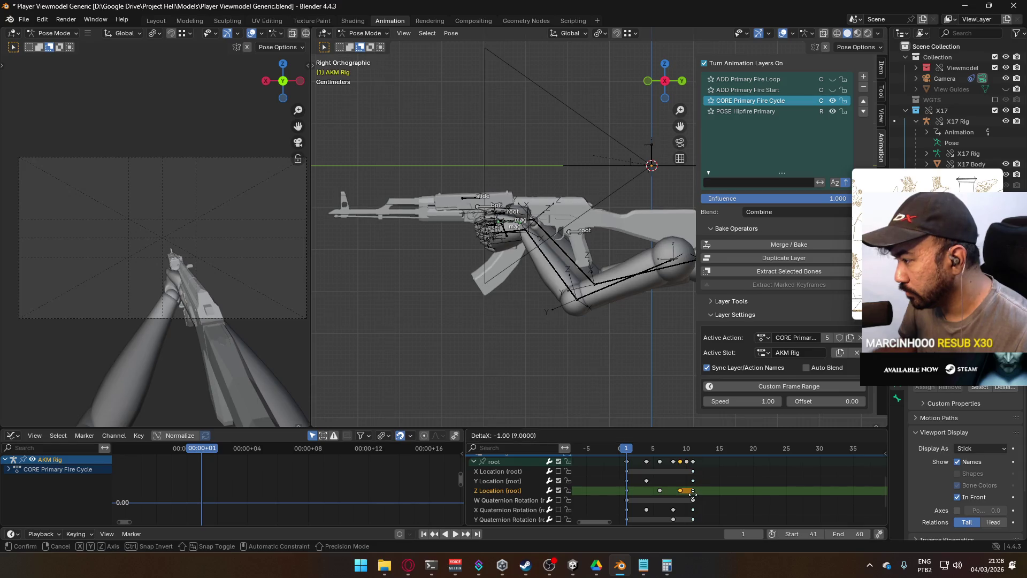
{"action": "right_click", "coordinate": [693, 492]}
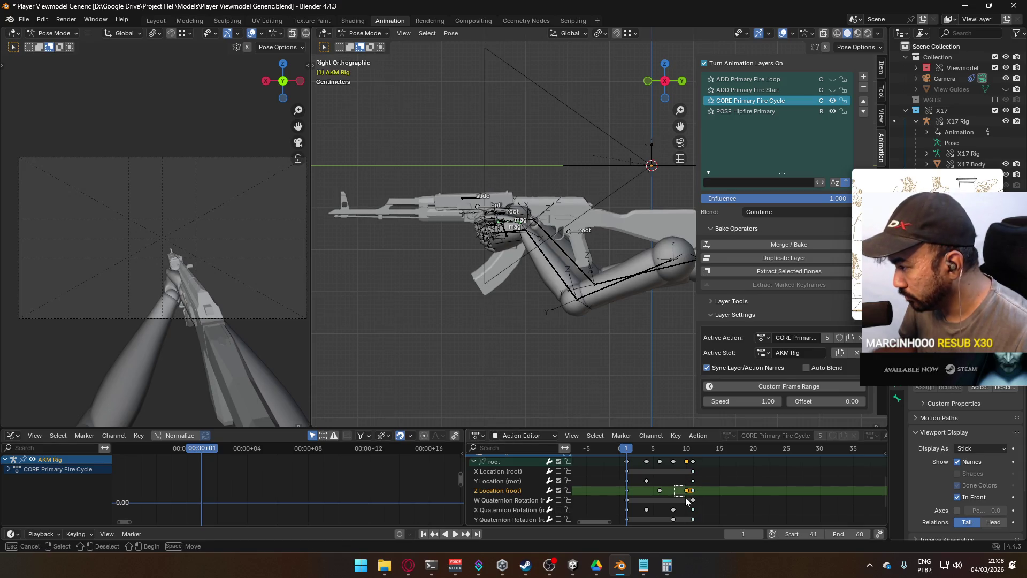
{"action": "key", "text": "g"}
{"action": "left_click", "coordinate": [697, 493]}
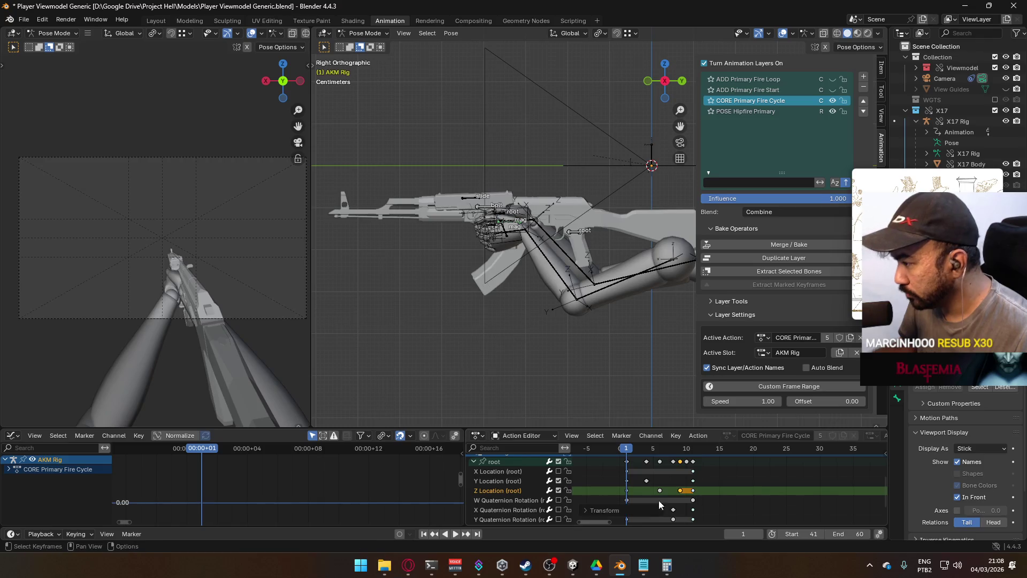
{"action": "key", "text": "space"}
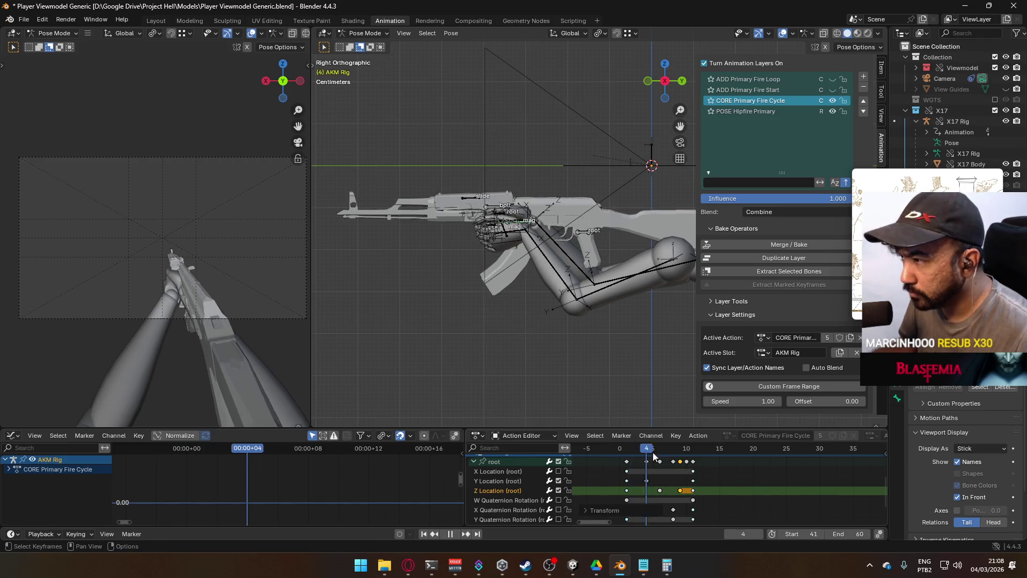
{"action": "key", "text": "space"}
Move the Z Quaternion Rotation key from frame 10 to frame 9.
{"action": "scroll", "coordinate": [583, 476], "scroll_direction": "down", "scroll_amount": 2}
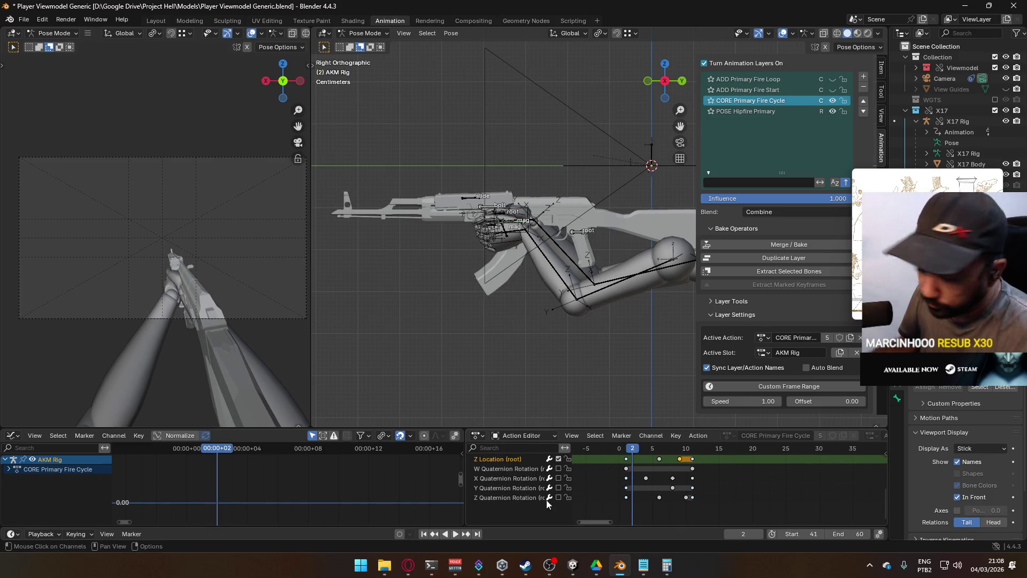
{"action": "left_click", "coordinate": [686, 497]}
{"action": "key", "text": "g"}
{"action": "left_click", "coordinate": [695, 519]}
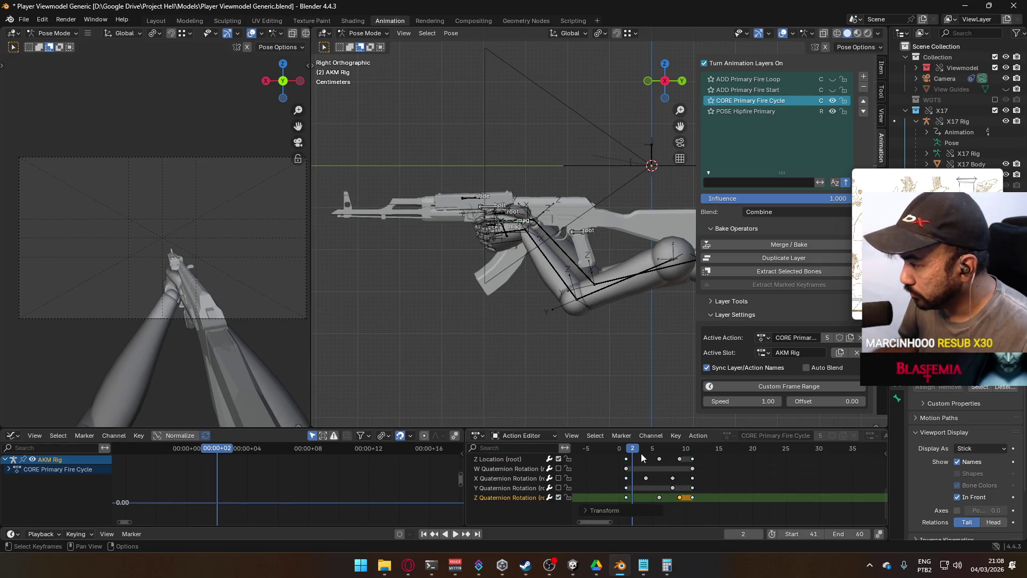
{"action": "key", "text": "Left"}
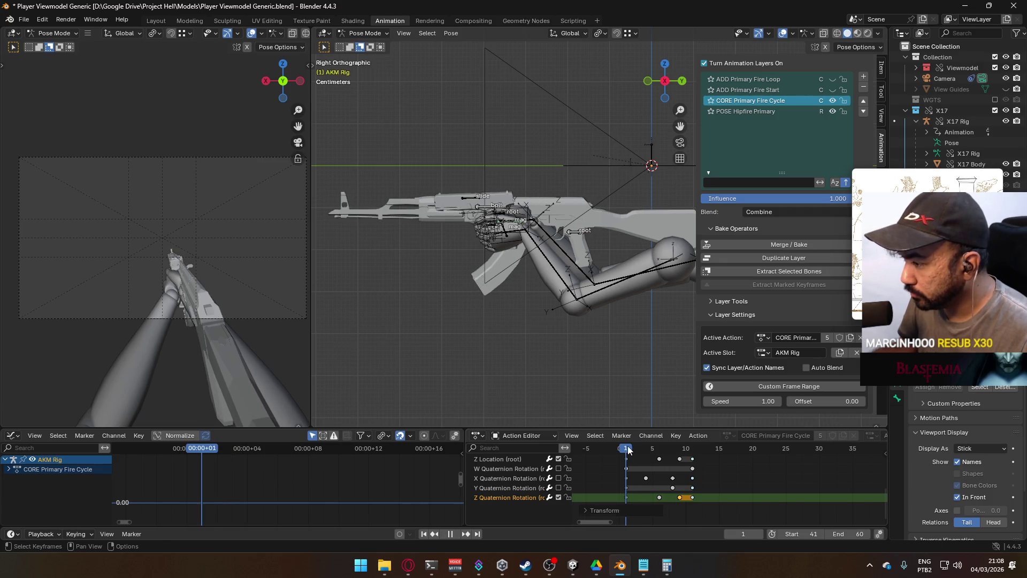
{"action": "scroll", "coordinate": [510, 492], "scroll_direction": "up", "scroll_amount": 5}
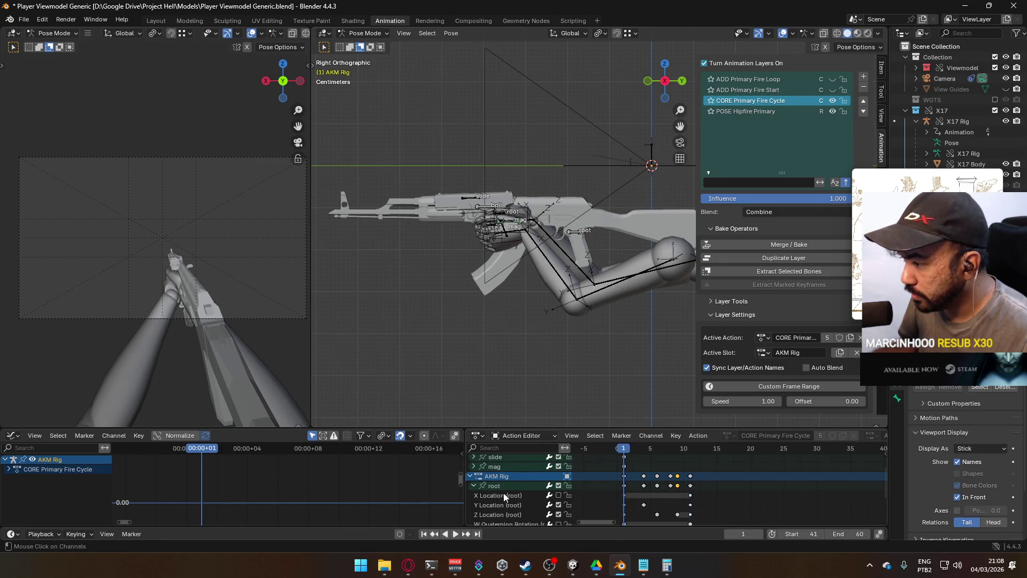
Move the root Z Quaternion Rotation key from frame 6 to frame 5.
{"action": "left_click", "coordinate": [497, 486]}
{"action": "middle_click_drag", "start_coordinate": [354, 495], "coordinate": [344, 512], "text": "ctrl"}
{"action": "left_click", "coordinate": [282, 507]}
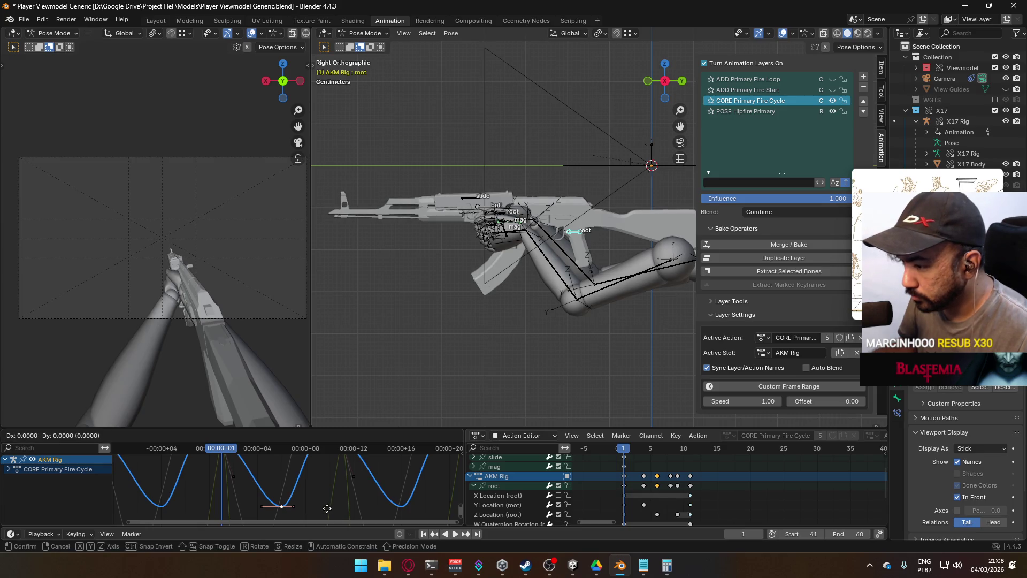
{"action": "middle_click_drag", "start_coordinate": [710, 514], "coordinate": [690, 460]}
{"action": "left_click_drag", "start_coordinate": [637, 500], "coordinate": [631, 500]}
{"action": "key", "text": "space"}
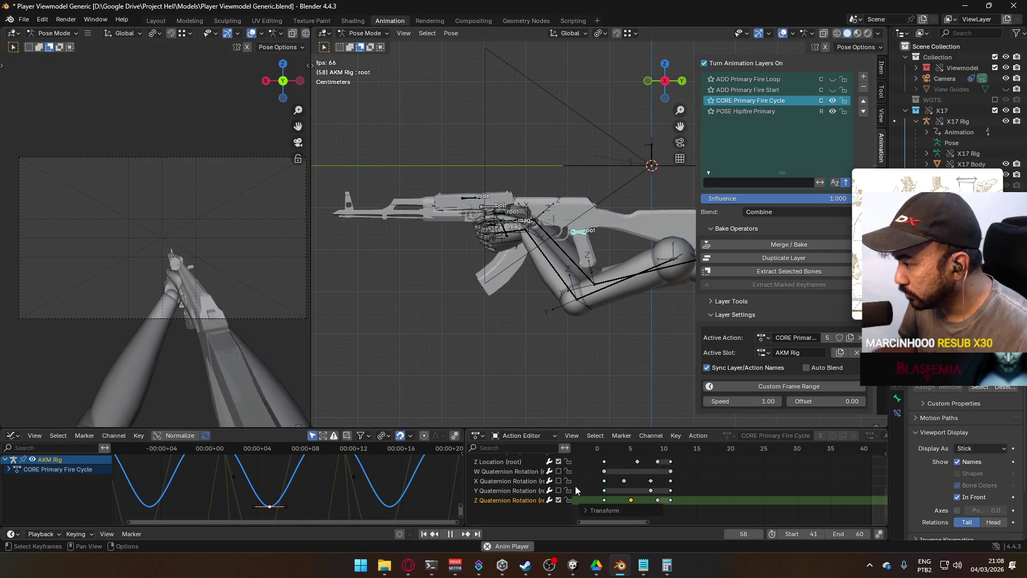
Show the X Quaternion Rotation curve and play back the retimed cycle.
{"action": "left_click", "coordinate": [559, 481]}
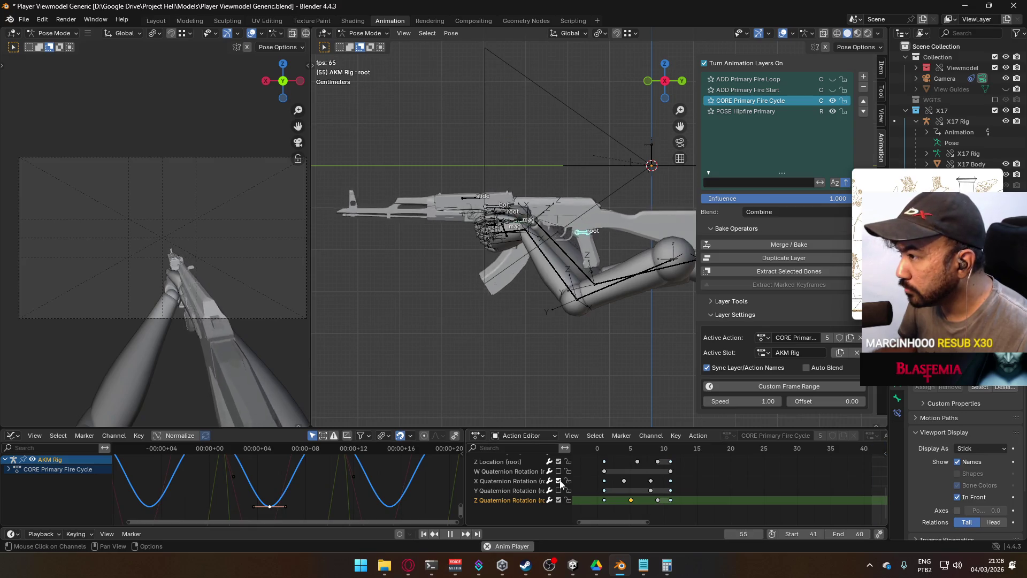
{"action": "left_click", "coordinate": [512, 484]}
{"action": "scroll", "coordinate": [534, 479], "scroll_direction": "up", "scroll_amount": 3}
{"action": "left_click", "coordinate": [500, 463]}
{"action": "scroll", "coordinate": [355, 477], "scroll_direction": "down", "scroll_amount": 6}
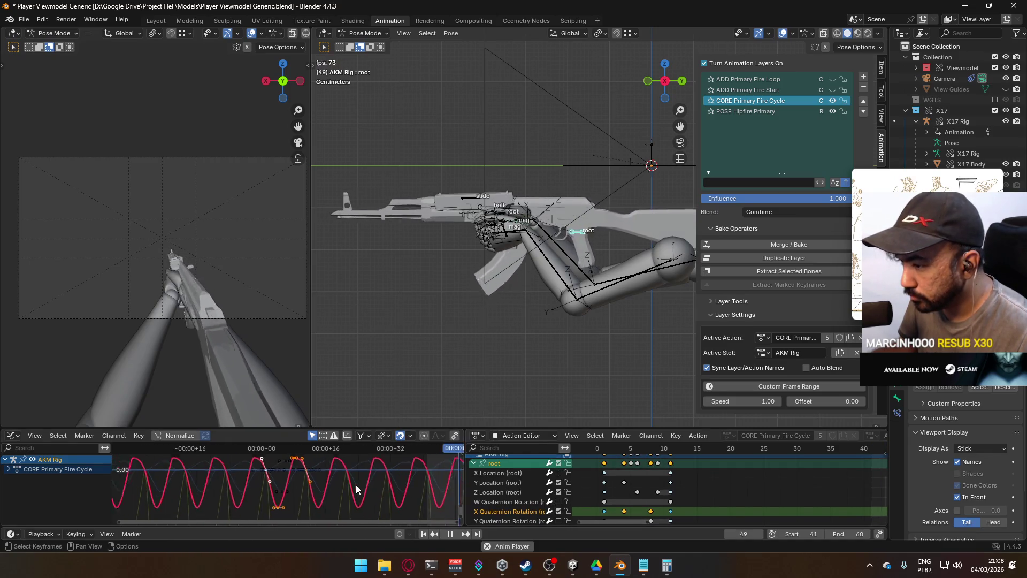
{"action": "mouse_move", "coordinate": [603, 450]}
{"action": "left_mouse_down"}
{"action": "mouse_move", "coordinate": [675, 448]}
{"action": "mouse_move", "coordinate": [593, 450]}
{"action": "mouse_move", "coordinate": [712, 452]}
{"action": "mouse_move", "coordinate": [607, 454]}
{"action": "mouse_move", "coordinate": [641, 450]}
{"action": "left_mouse_up"}
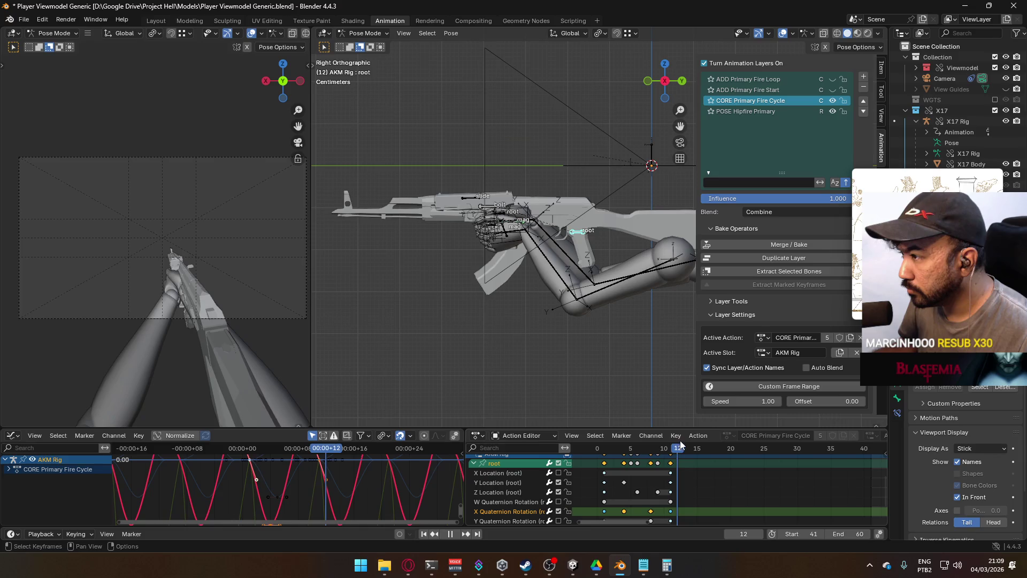
{"action": "key", "text": "space"}
Give the peak X Quaternion Rotation keys Auto Clamped handles.
{"action": "middle_click_drag", "start_coordinate": [305, 451], "coordinate": [315, 477]}
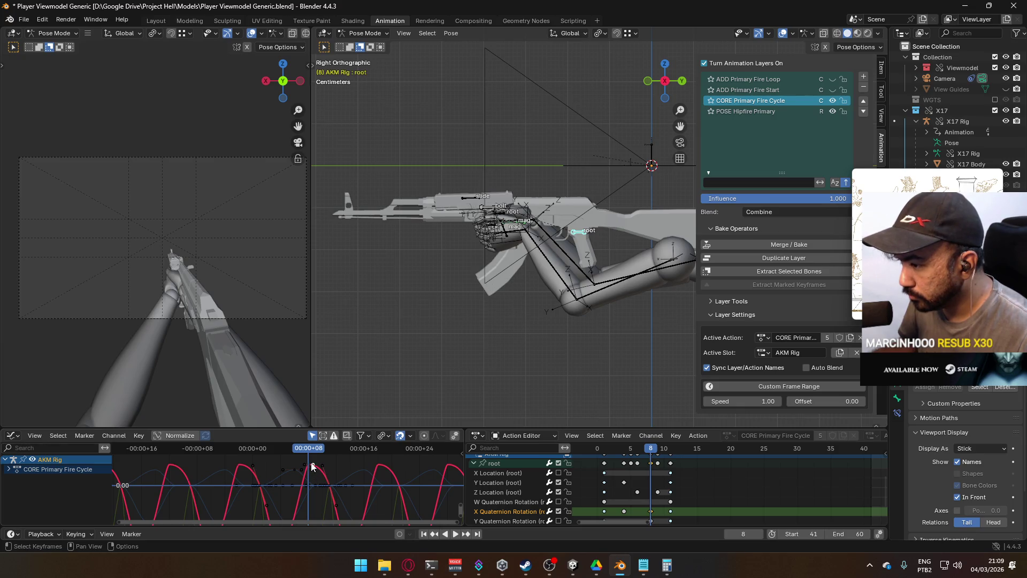
{"action": "scroll", "coordinate": [311, 470], "scroll_direction": "up", "scroll_amount": 4}
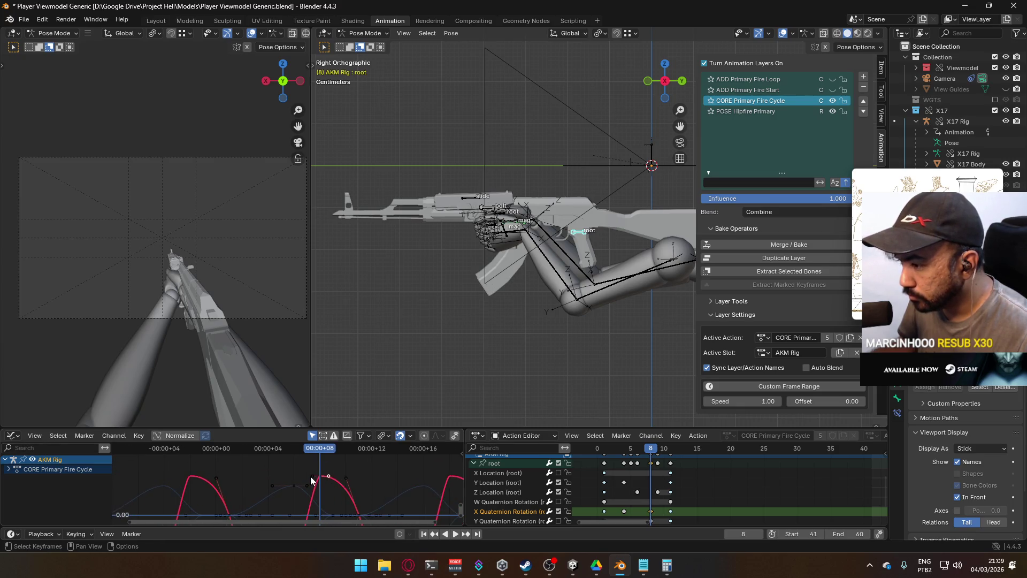
{"action": "key", "text": "v"}
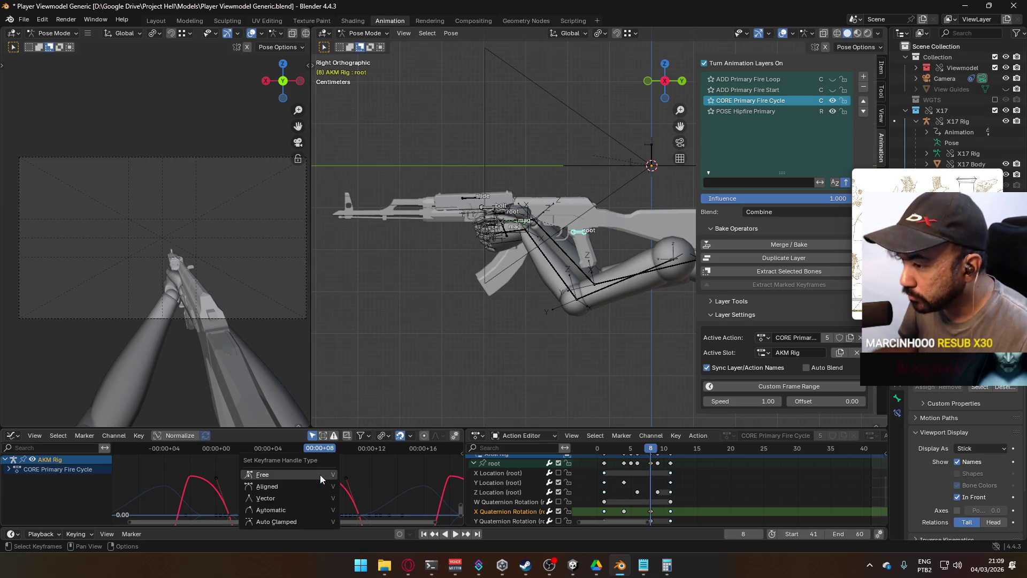
{"action": "left_click", "coordinate": [313, 522]}
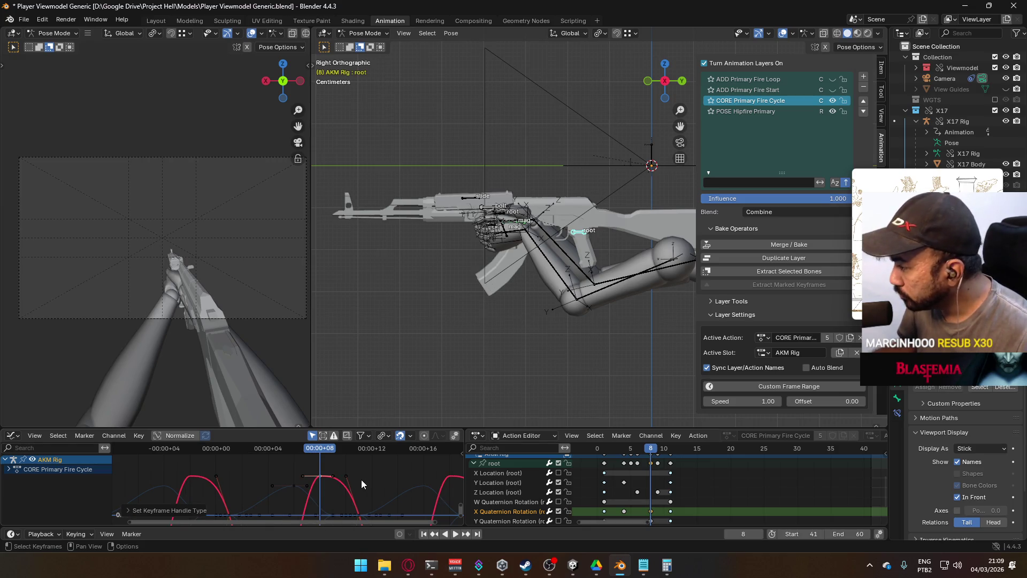
{"action": "scroll", "coordinate": [354, 483], "scroll_direction": "down", "scroll_amount": 4}
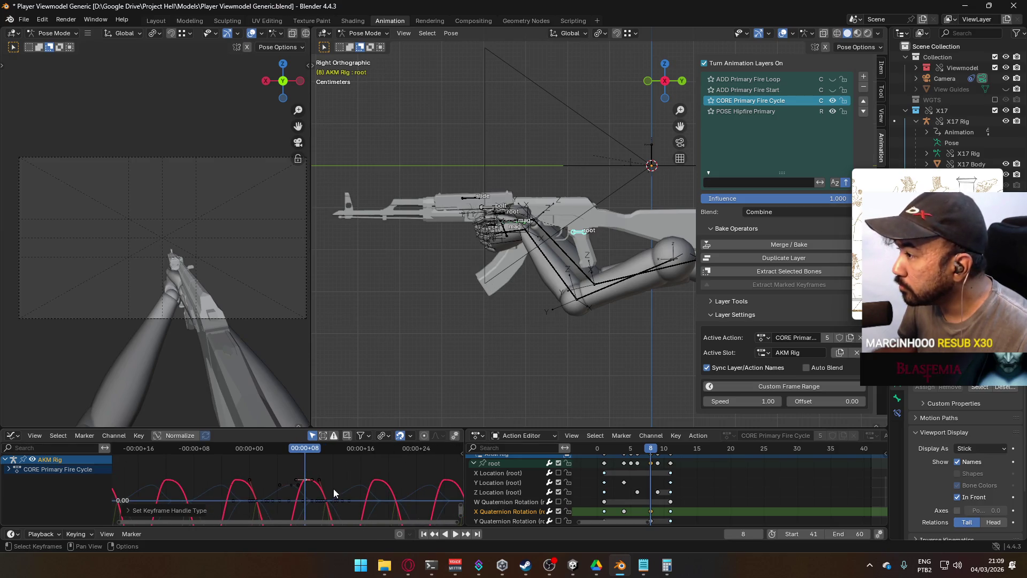
Reposition the selected X Quaternion Rotation keys with several small moves.
{"action": "key", "text": "g"}
{"action": "left_click", "coordinate": [335, 468]}
{"action": "scroll", "coordinate": [335, 468], "scroll_direction": "down", "scroll_amount": 4}
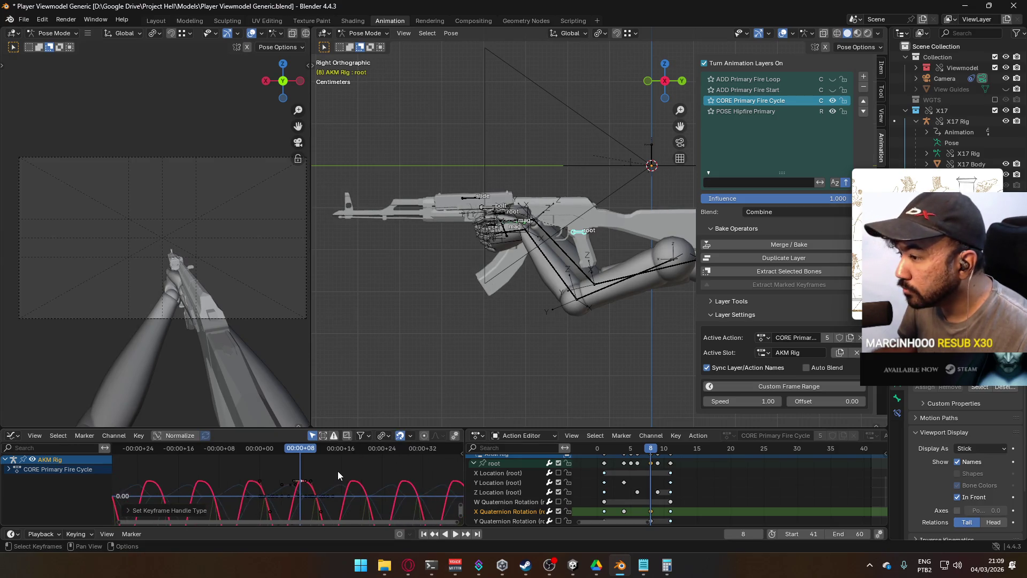
{"action": "key", "text": "g"}
{"action": "left_click", "coordinate": [328, 487]}
{"action": "scroll", "coordinate": [328, 486], "scroll_direction": "up", "scroll_amount": 4}
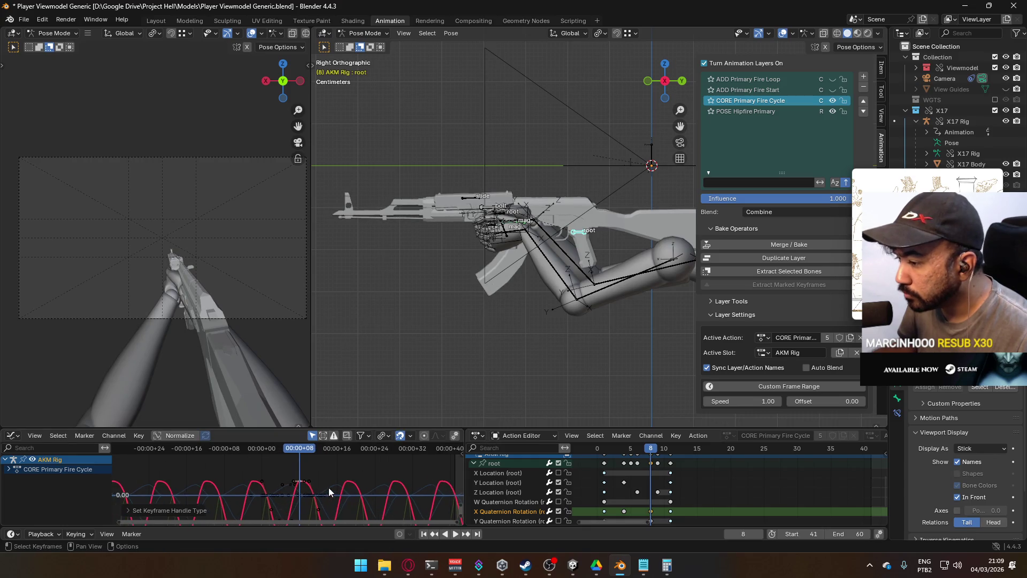
{"action": "key", "text": "g"}
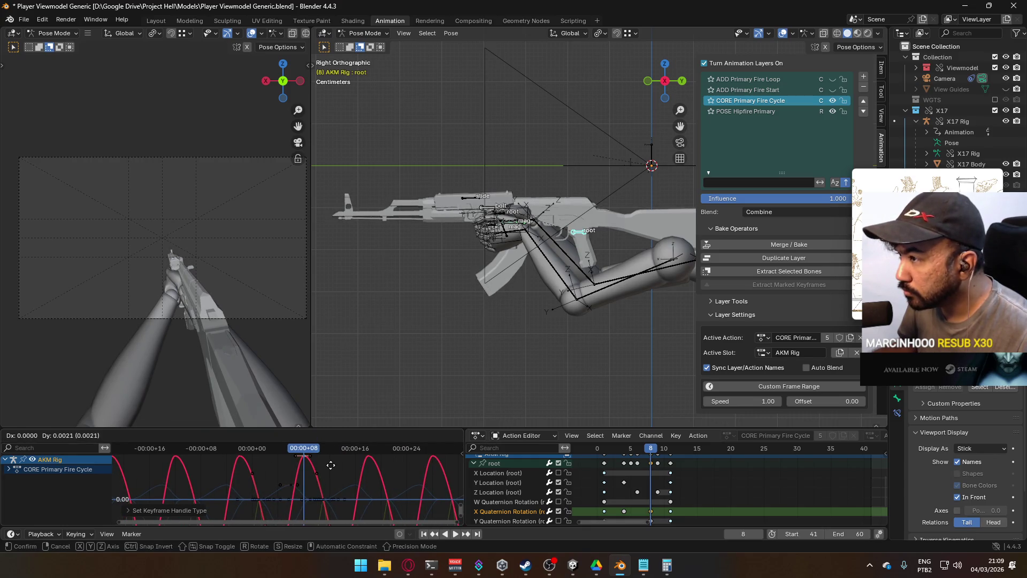
{"action": "left_click", "coordinate": [337, 455]}
{"action": "scroll", "coordinate": [361, 479], "scroll_direction": "down", "scroll_amount": 6}
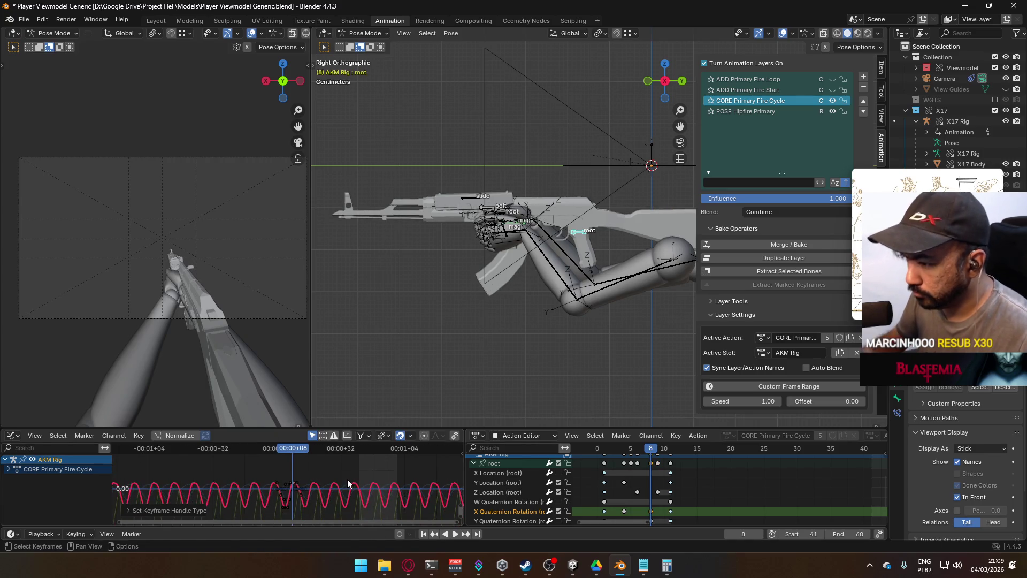
Nudge the key vertically with a smaller amplitude, then play and scrub to frame 57.
{"action": "key", "text": "g"}
{"action": "key", "text": "y"}
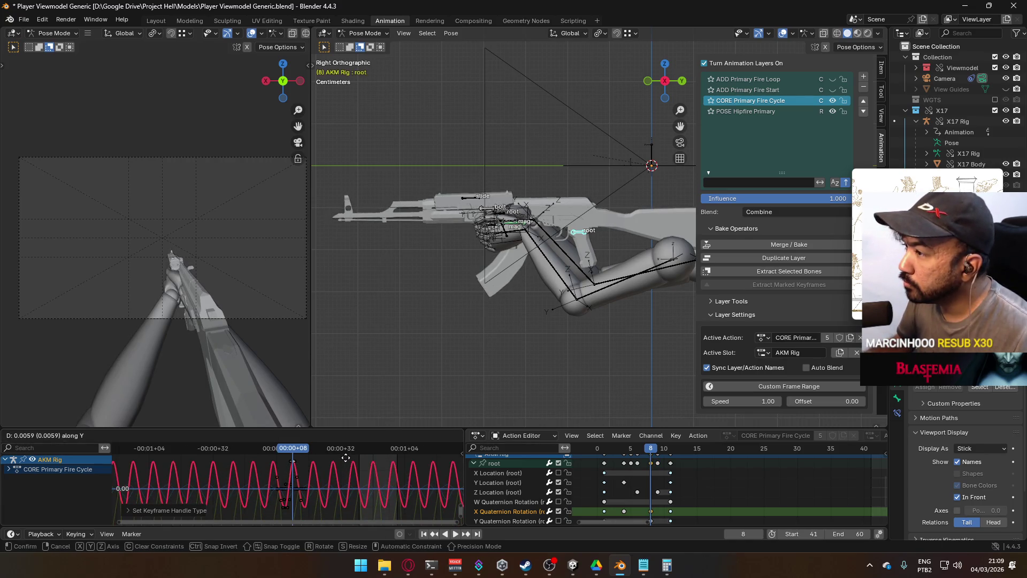
{"action": "right_click", "coordinate": [346, 457]}
{"action": "key", "text": "g"}
{"action": "key", "text": "y"}
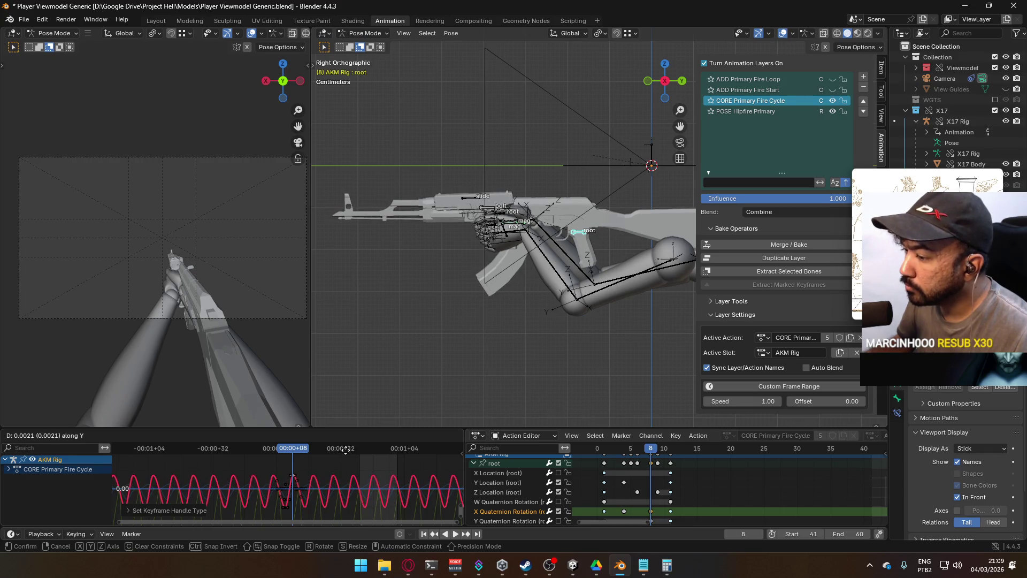
{"action": "left_click", "coordinate": [345, 450]}
{"action": "key", "text": "space"}
{"action": "mouse_move", "coordinate": [302, 446]}
{"action": "left_mouse_down"}
{"action": "mouse_move", "coordinate": [427, 454]}
{"action": "mouse_move", "coordinate": [213, 471]}
{"action": "mouse_move", "coordinate": [383, 451]}
{"action": "mouse_move", "coordinate": [293, 468]}
{"action": "mouse_move", "coordinate": [291, 449]}
{"action": "mouse_move", "coordinate": [326, 439]}
{"action": "mouse_move", "coordinate": [425, 434]}
{"action": "mouse_move", "coordinate": [274, 457]}
{"action": "left_mouse_up"}
{"action": "scroll", "coordinate": [293, 467], "scroll_direction": "up", "scroll_amount": 2}
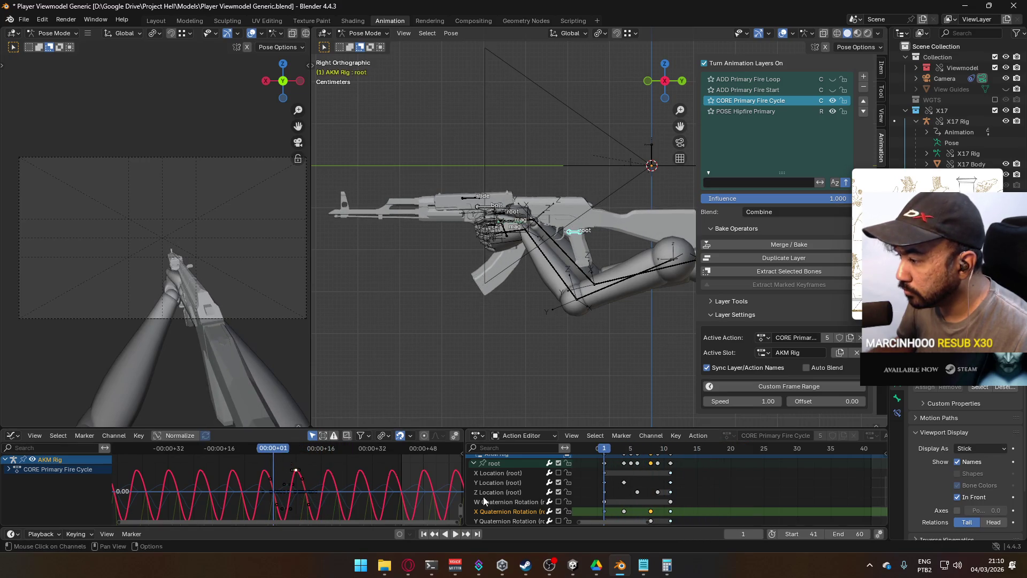
Reshape the root's Y Location dip by rotating the frame-1 key's handles.
{"action": "left_click", "coordinate": [508, 482]}
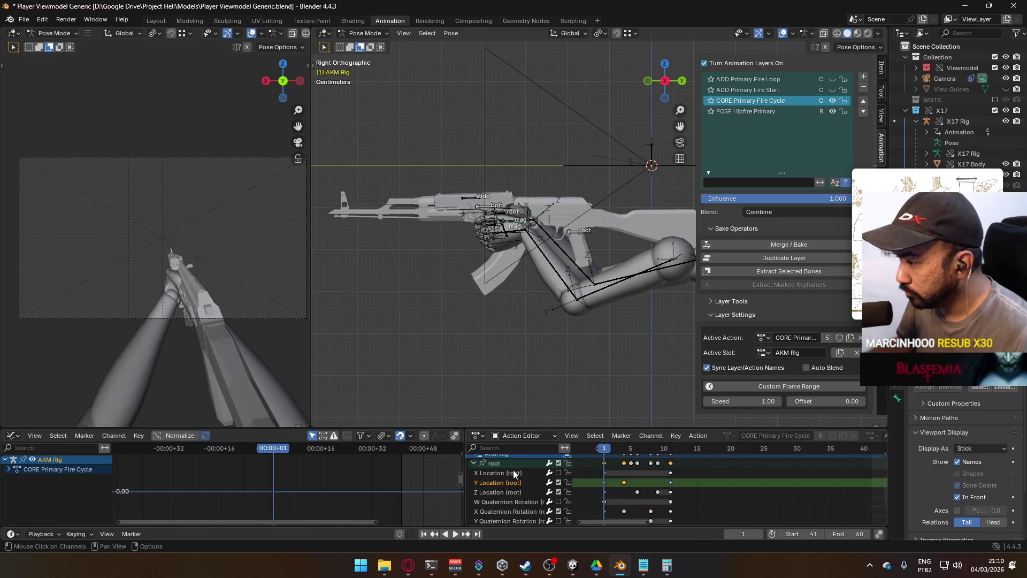
{"action": "left_click", "coordinate": [492, 462]}
{"action": "key", "text": "KP_0"}
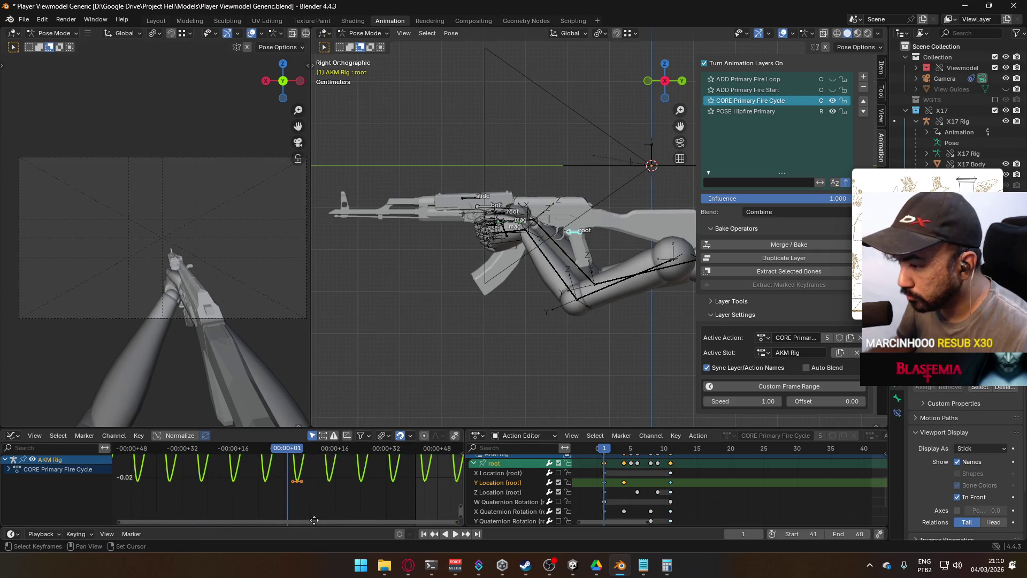
{"action": "key", "text": "Home"}
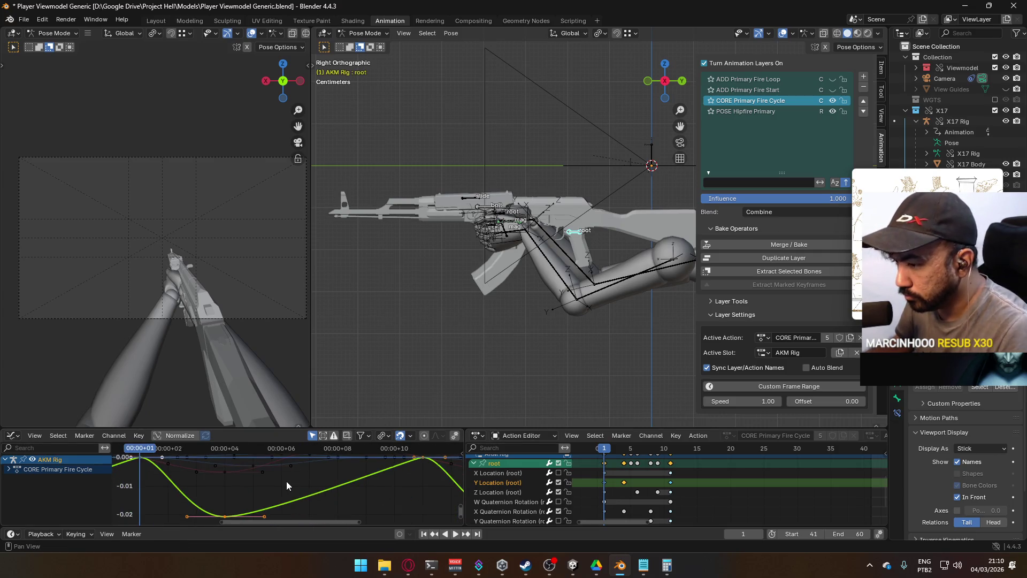
{"action": "scroll", "coordinate": [286, 480], "scroll_direction": "down", "scroll_amount": 2}
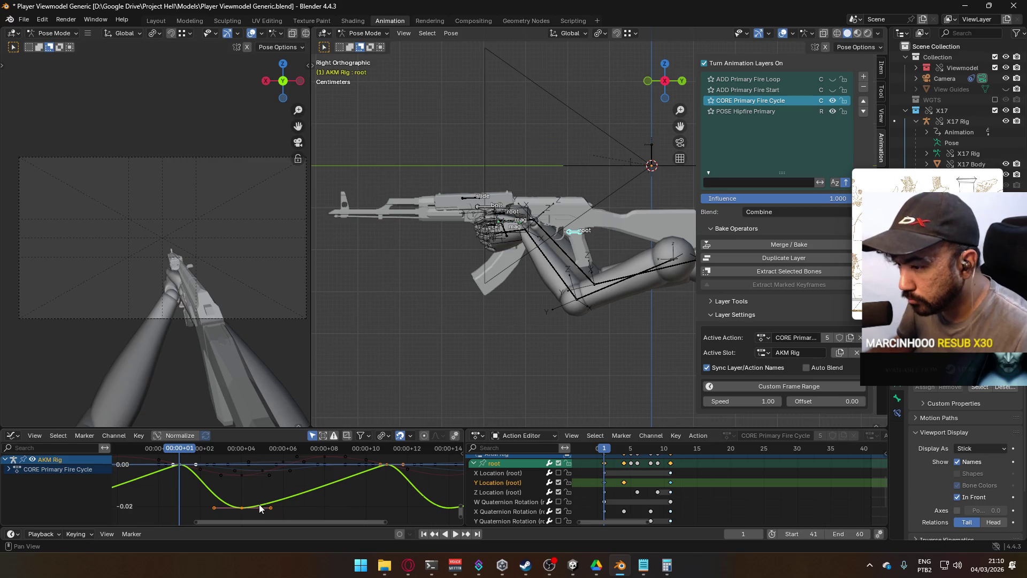
{"action": "left_click", "coordinate": [180, 464]}
{"action": "key", "text": "r"}
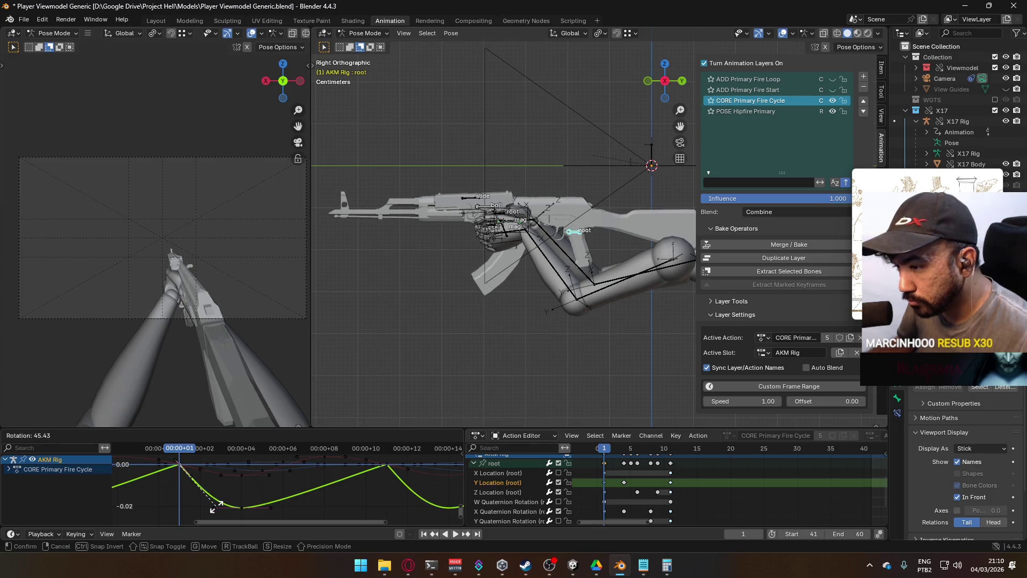
{"action": "left_click", "coordinate": [213, 496]}
{"action": "mouse_move", "coordinate": [182, 451]}
{"action": "left_mouse_down"}
{"action": "mouse_move", "coordinate": [462, 452]}
{"action": "mouse_move", "coordinate": [202, 467]}
{"action": "mouse_move", "coordinate": [431, 459]}
{"action": "mouse_move", "coordinate": [233, 482]}
{"action": "left_mouse_up"}
Try a raised key at frame 8 on the Y Location curve, then undo it.
{"action": "left_click", "coordinate": [390, 470]}
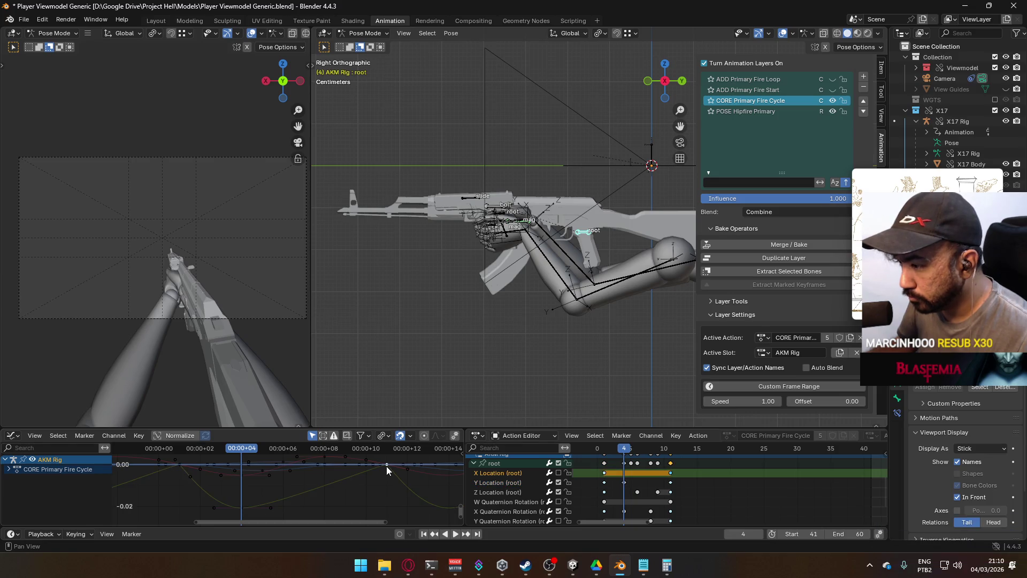
{"action": "left_click", "coordinate": [385, 466]}
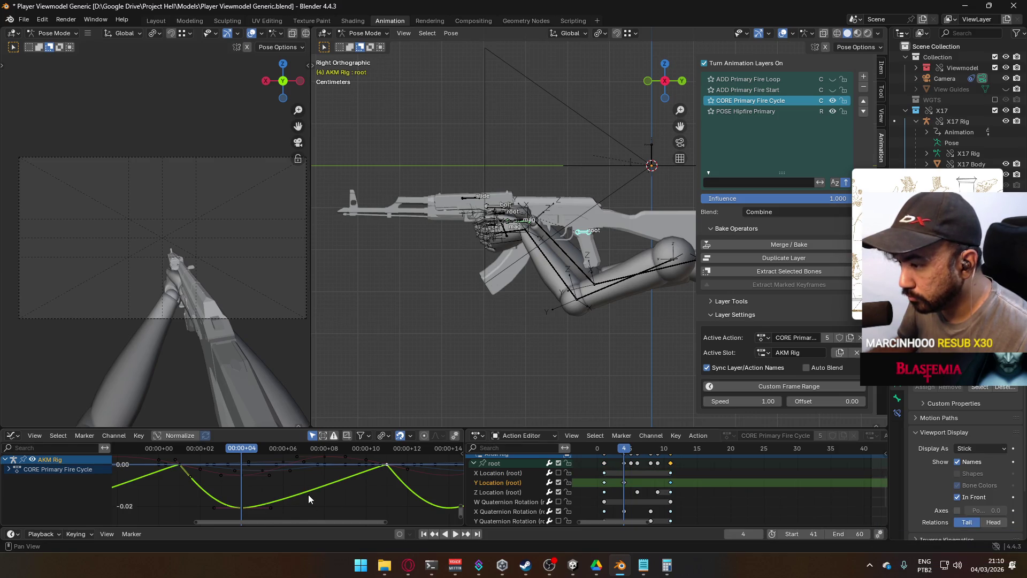
{"action": "key", "text": "space"}
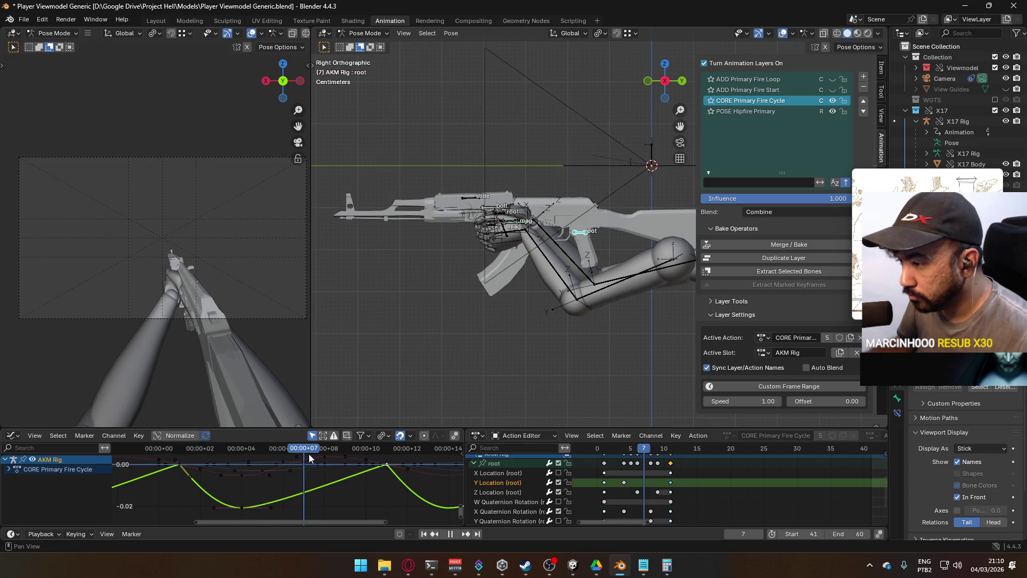
{"action": "key", "text": "space"}
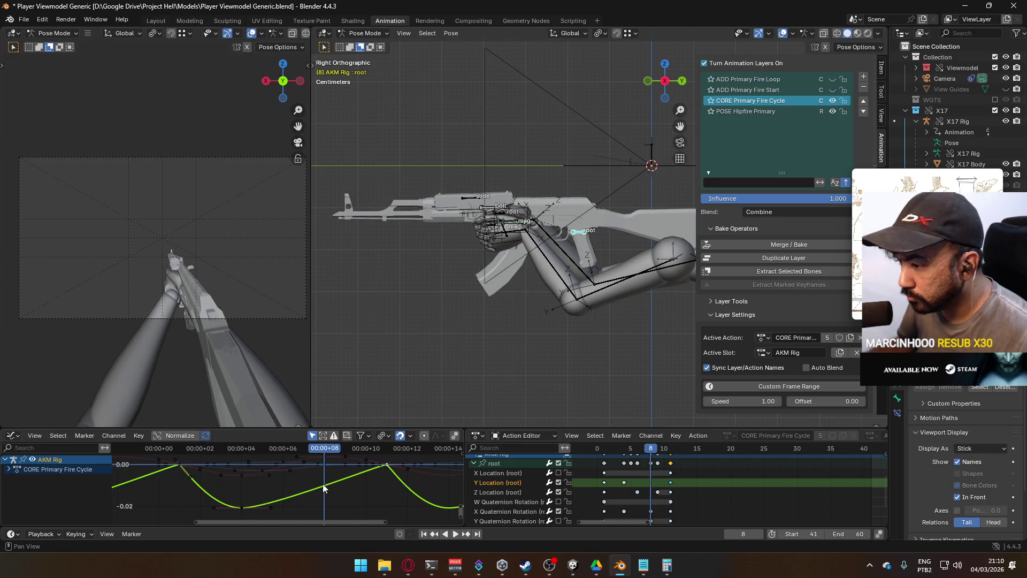
{"action": "right_click", "coordinate": [323, 484]}
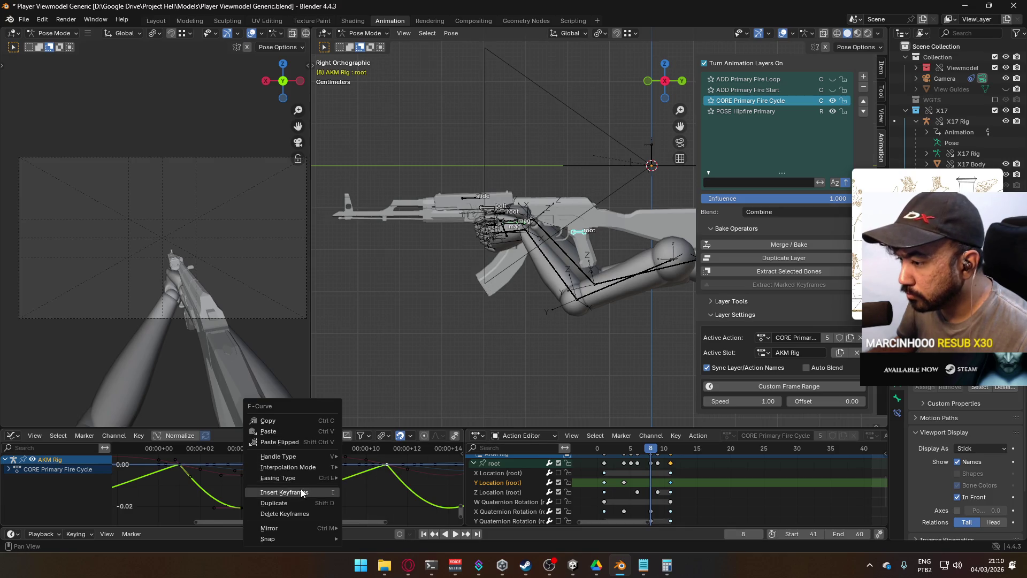
{"action": "left_click", "coordinate": [301, 491]}
{"action": "key", "text": "g"}
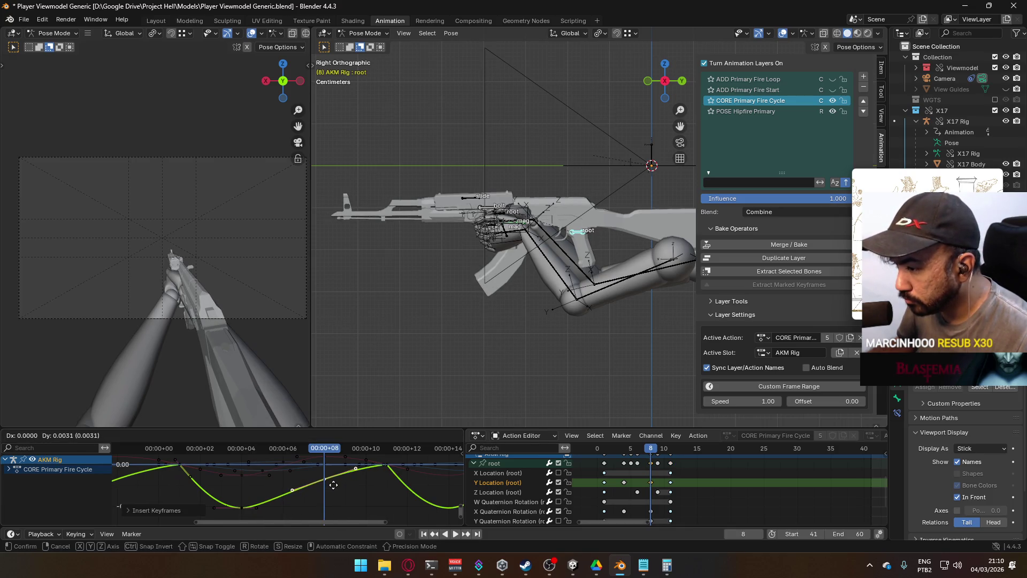
{"action": "key", "text": "y"}
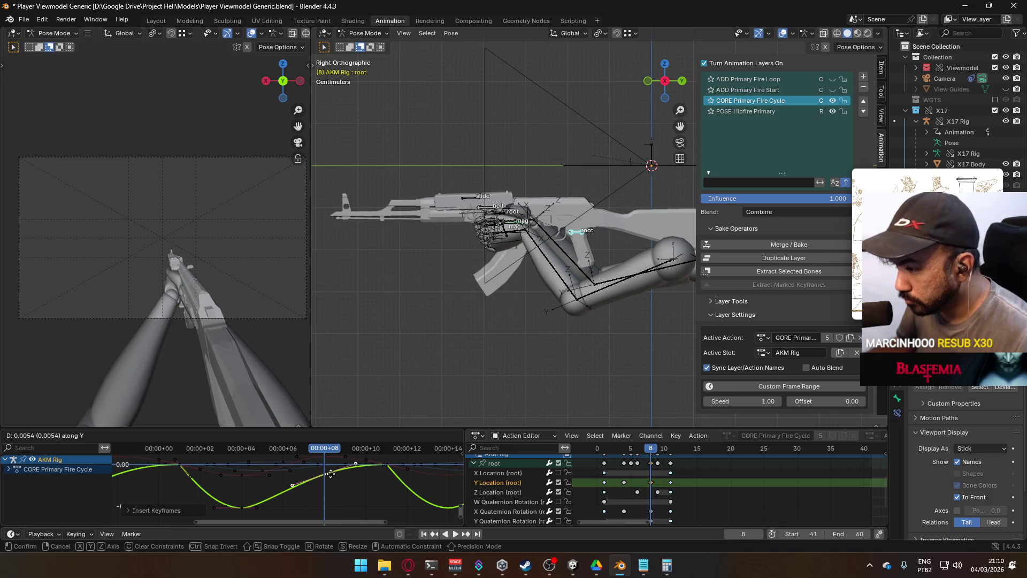
{"action": "left_click", "coordinate": [331, 474]}
{"action": "key", "text": "space"}
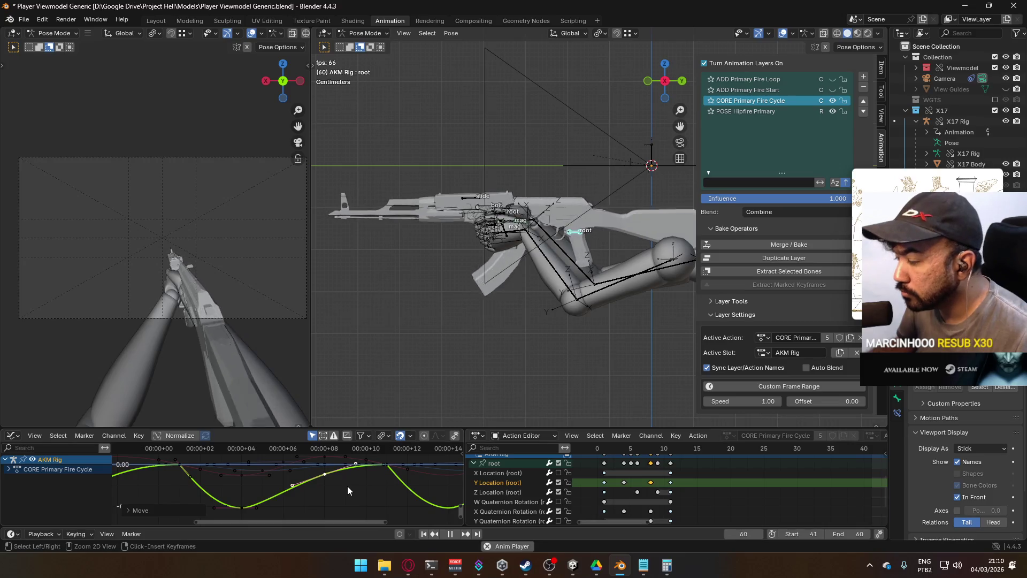
{"action": "key", "text": "ctrl+z"}
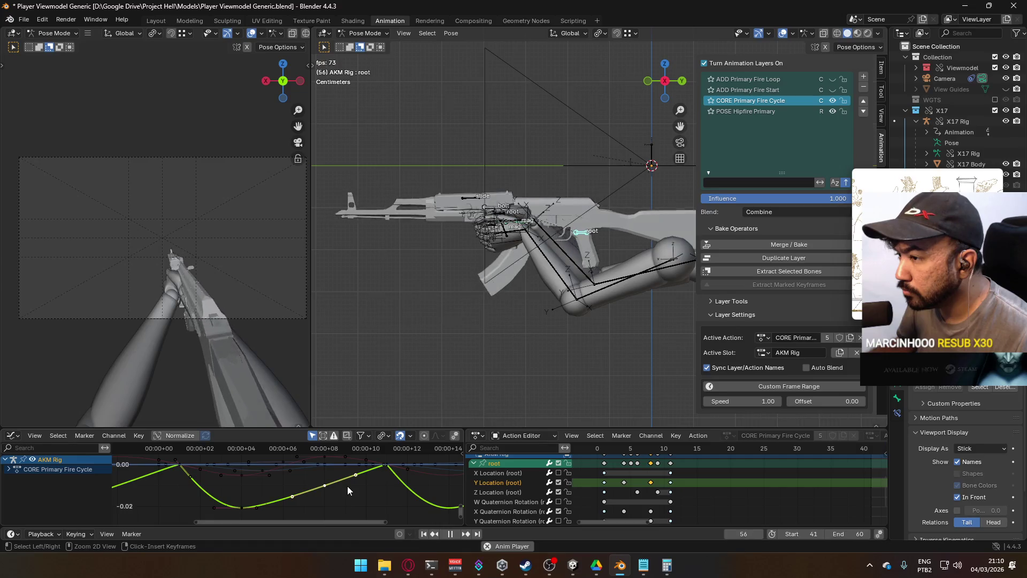
Delete the three extra keys between frames 4 and 10 and toggle the Quaternion Rotation channels.
{"action": "key", "text": "Delete"}
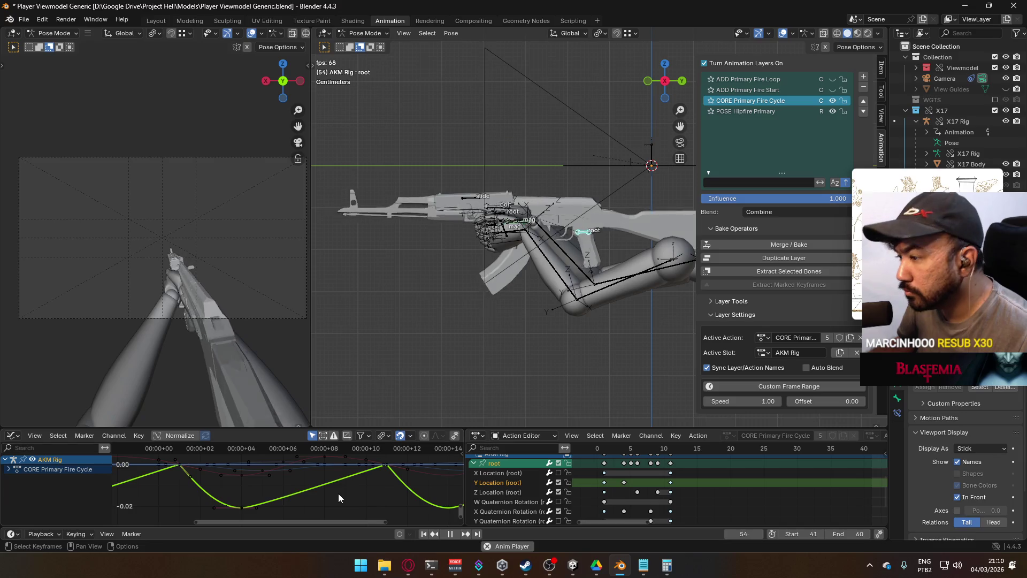
{"action": "scroll", "coordinate": [627, 510], "scroll_direction": "down", "scroll_amount": 2}
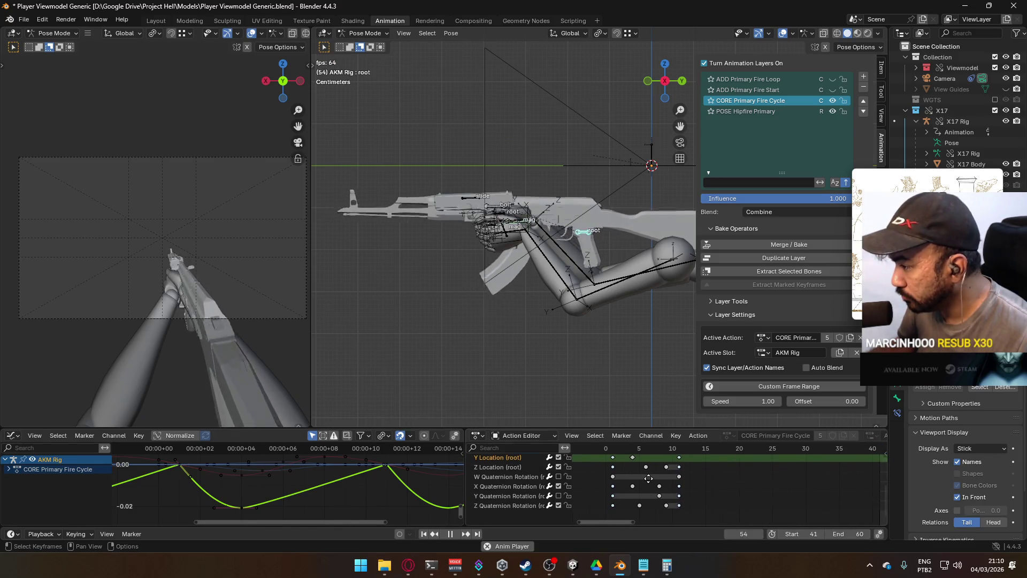
{"action": "left_click", "coordinate": [559, 476]}
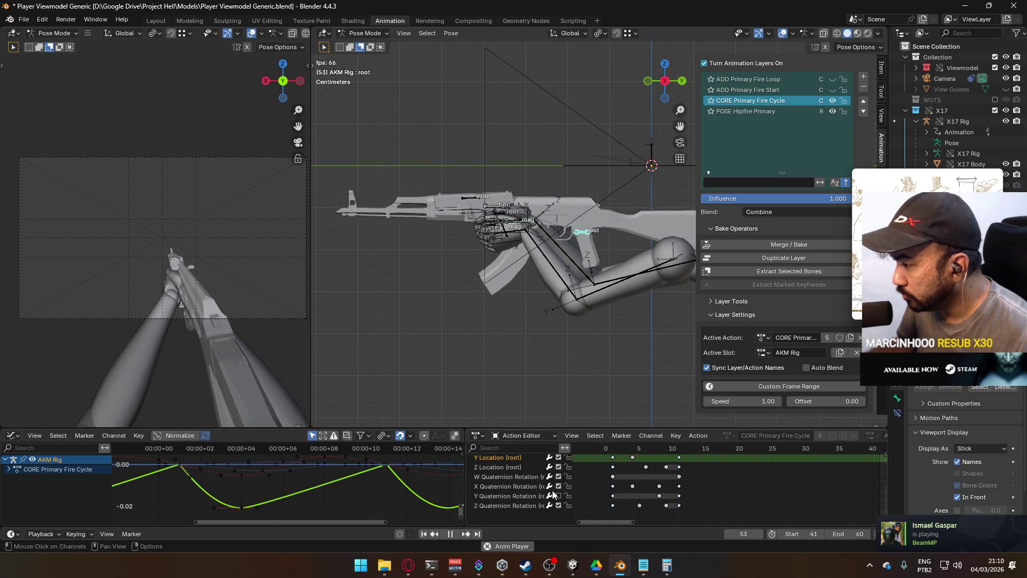
{"action": "left_click", "coordinate": [558, 496]}
{"action": "left_click", "coordinate": [533, 496]}
{"action": "left_click", "coordinate": [559, 505]}
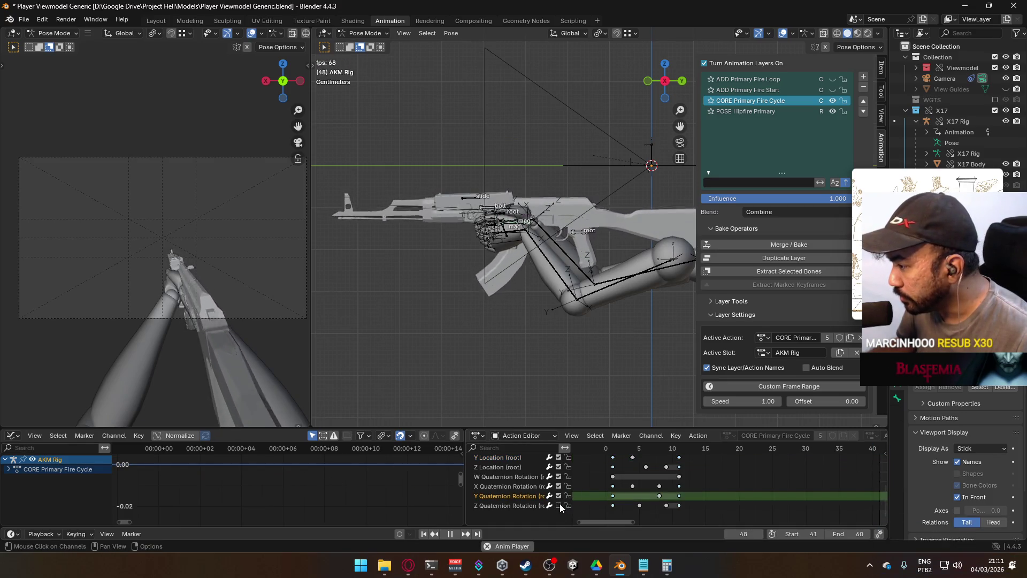
{"action": "scroll", "coordinate": [586, 476], "scroll_direction": "up", "scroll_amount": 2}
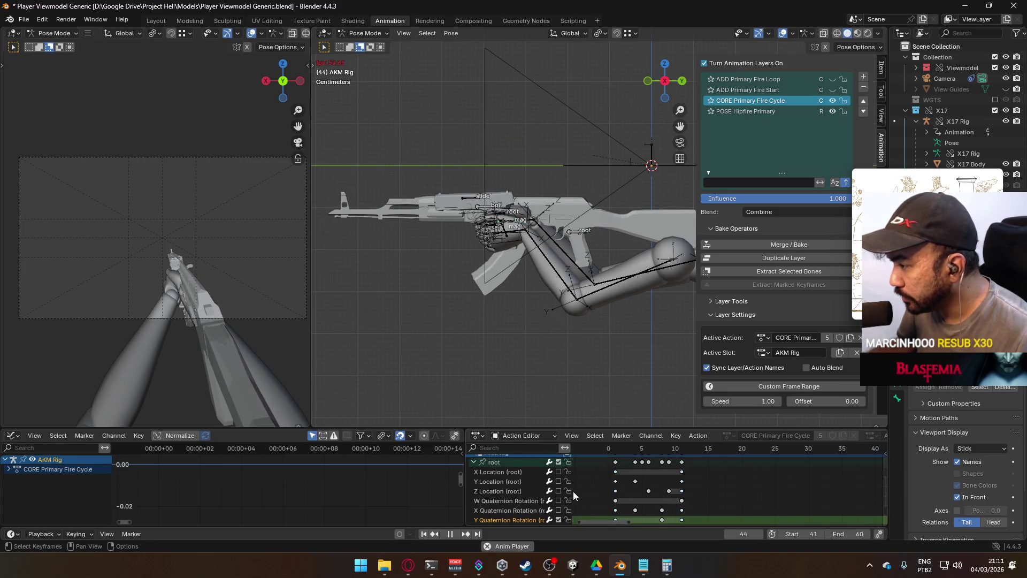
{"action": "scroll", "coordinate": [628, 484], "scroll_direction": "down", "scroll_amount": 3}
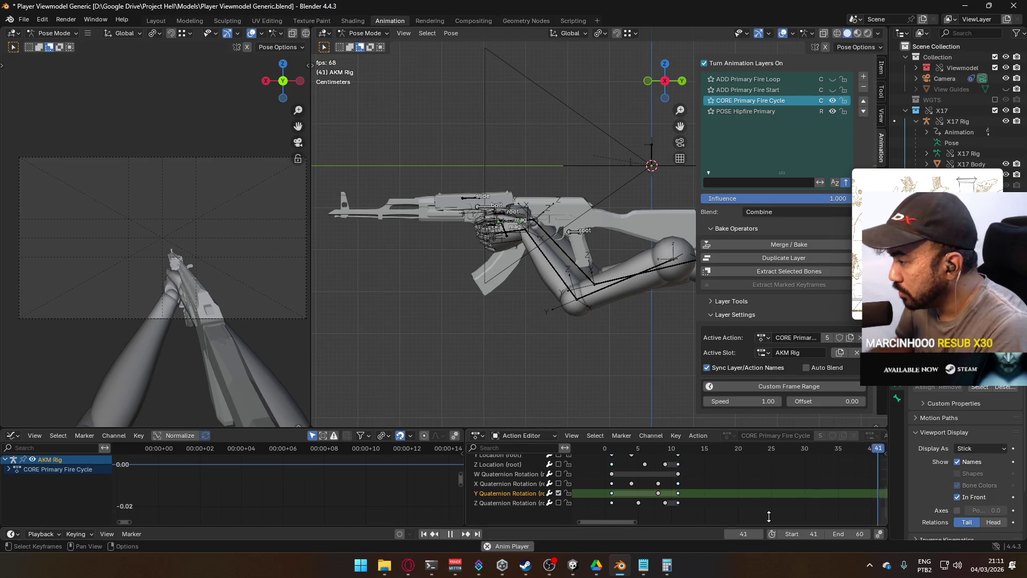
Set the playback start frame to 1.
{"action": "left_click", "coordinate": [813, 534]}
{"action": "type", "text": "1"}
{"action": "key", "text": "Return"}
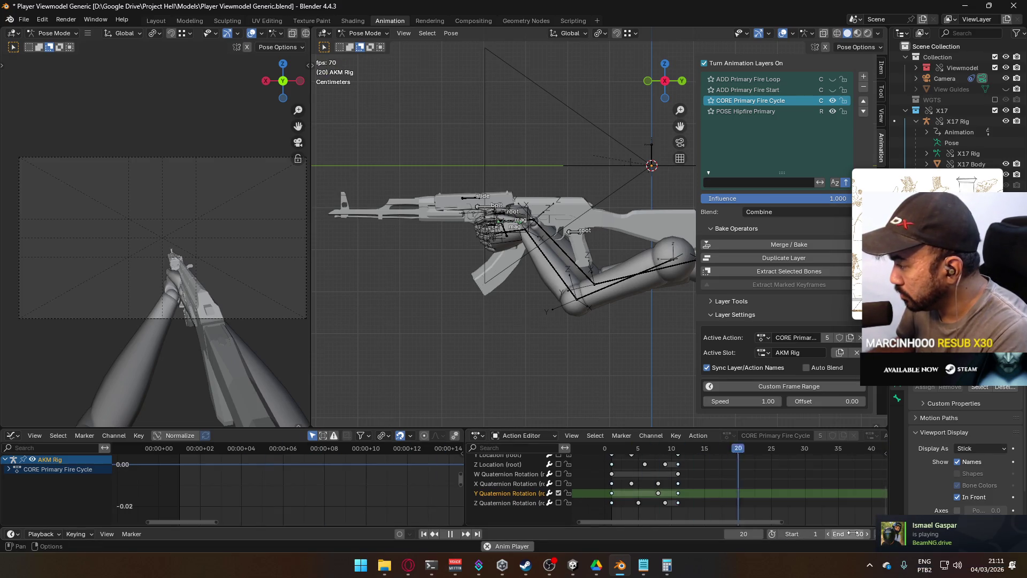
Set the playback end frame to 10.
{"action": "left_click", "coordinate": [846, 535]}
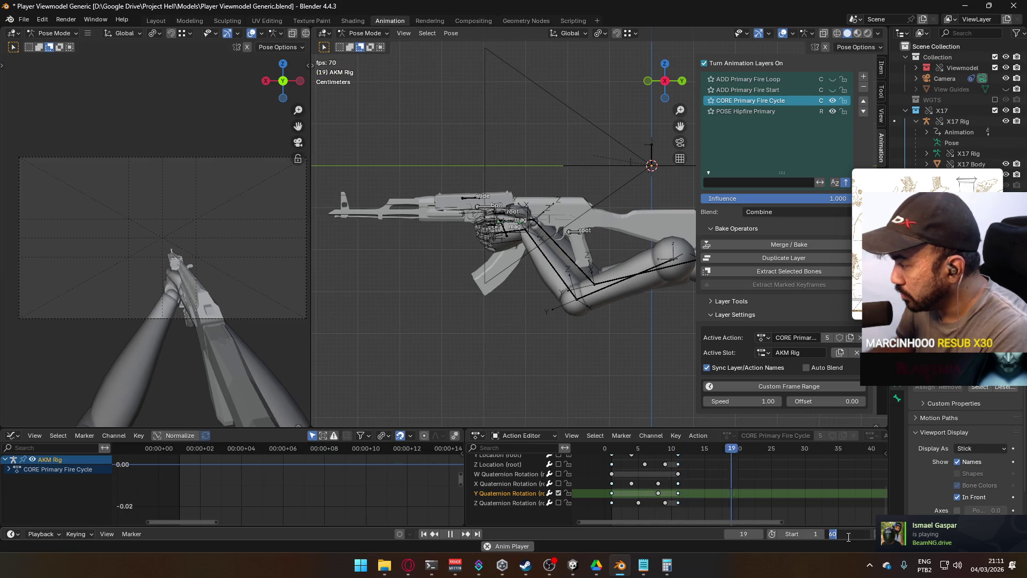
{"action": "type", "text": "10"}
{"action": "key", "text": "Return"}
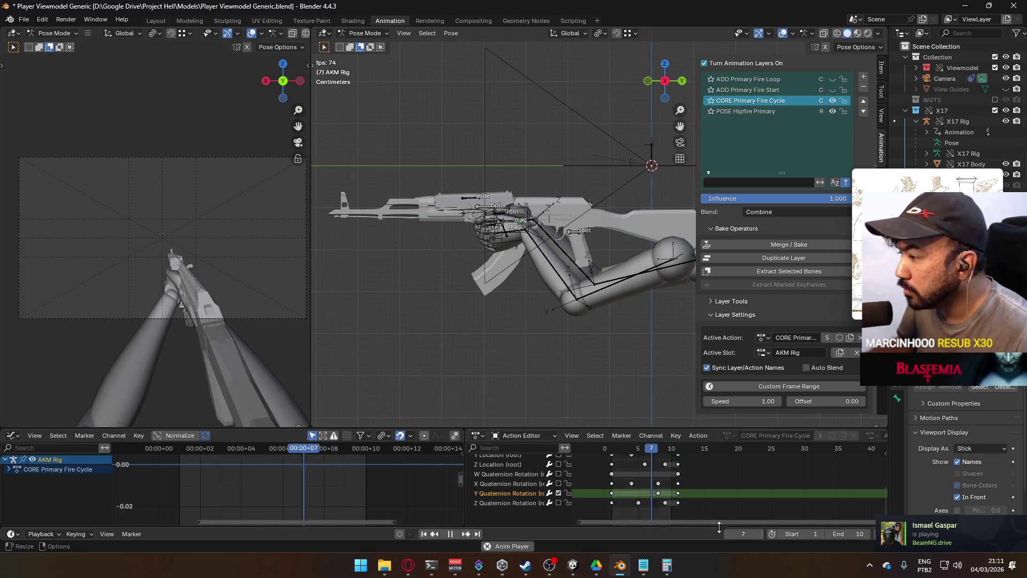
{"action": "middle_click_drag", "start_coordinate": [533, 469], "coordinate": [533, 474]}
{"action": "scroll", "coordinate": [514, 482], "scroll_direction": "up", "scroll_amount": 5}
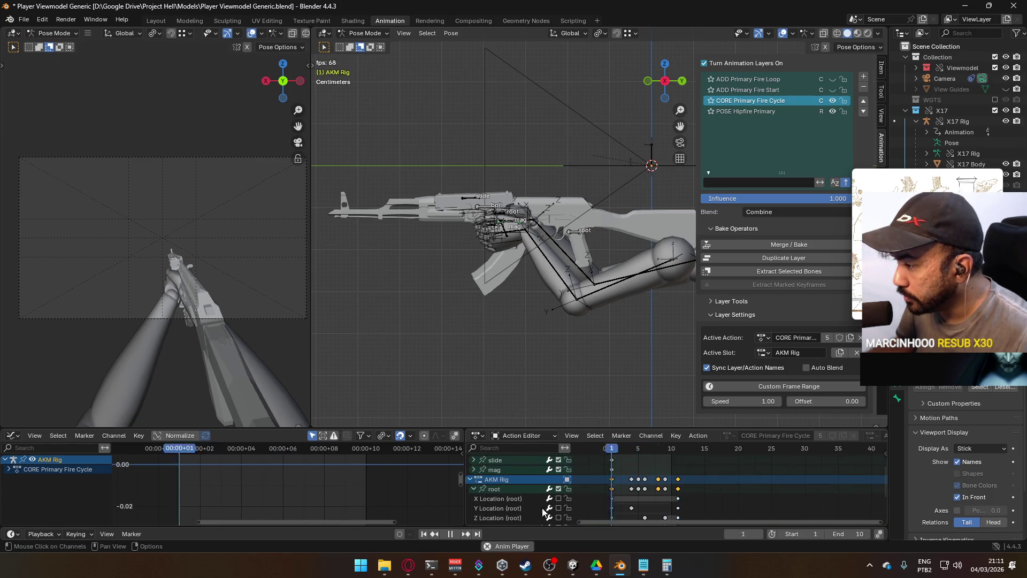
Enable every root channel by dragging down the channel checkboxes.
{"action": "left_click", "coordinate": [502, 489]}
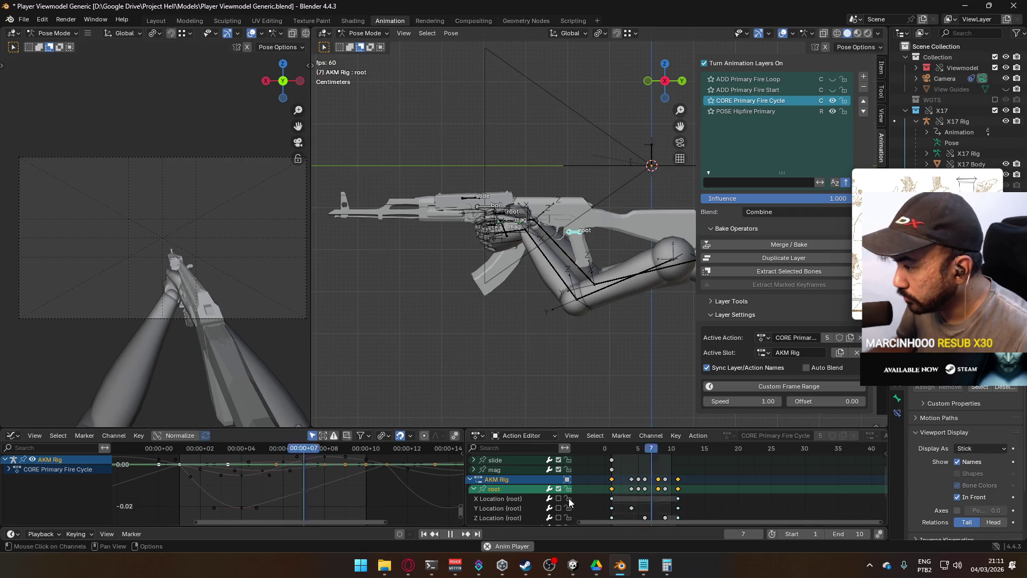
{"action": "scroll", "coordinate": [596, 467], "scroll_direction": "down", "scroll_amount": 3}
{"action": "left_click", "coordinate": [296, 501]}
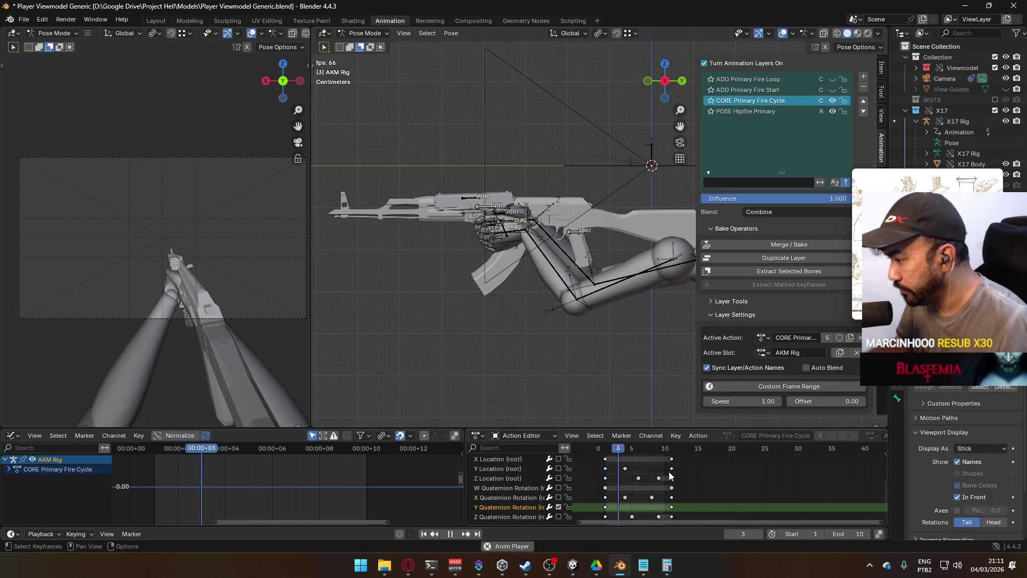
{"action": "left_click_drag", "start_coordinate": [558, 516], "coordinate": [558, 459]}
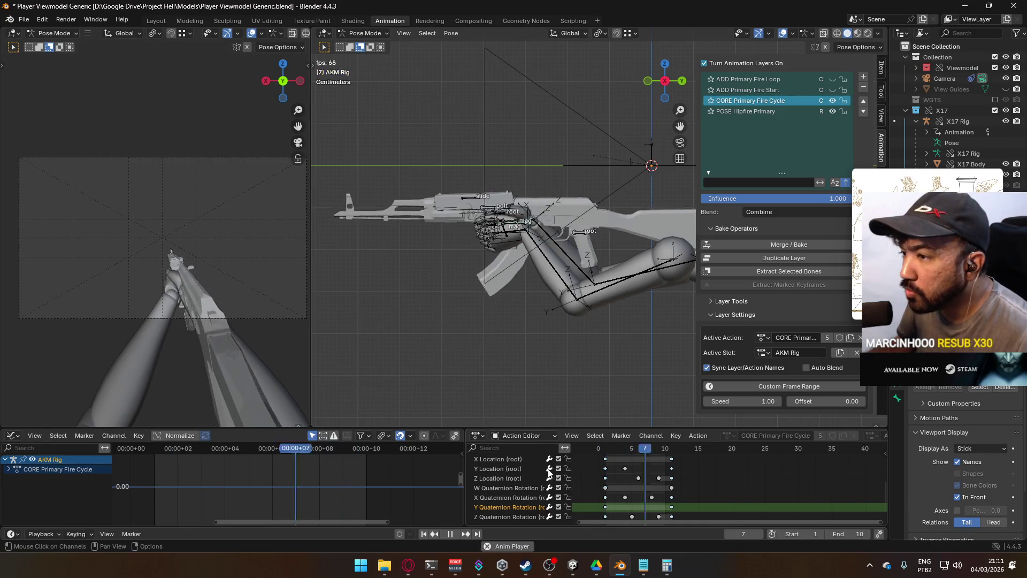
{"action": "left_click", "coordinate": [543, 478]}
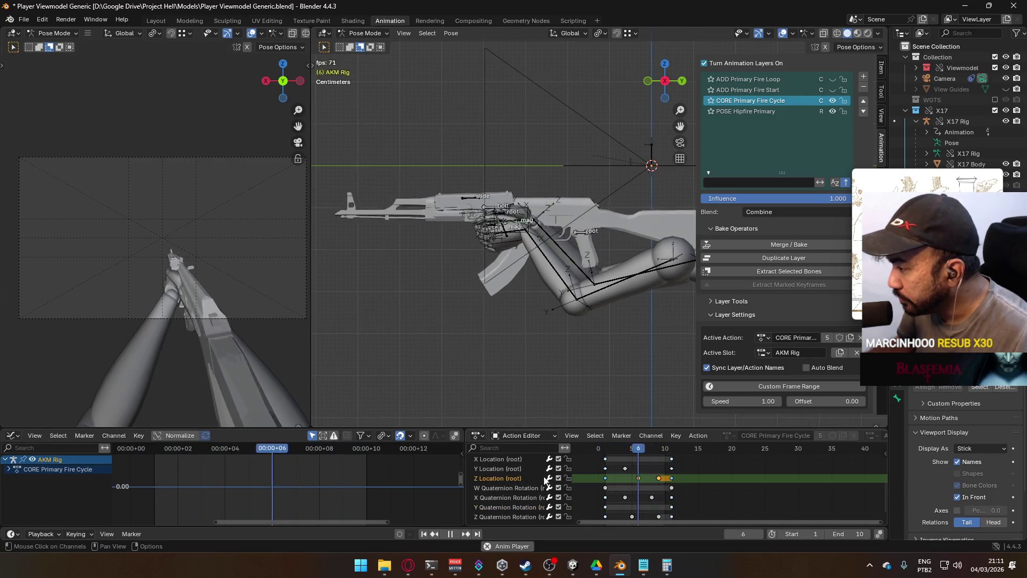
{"action": "scroll", "coordinate": [536, 468], "scroll_direction": "up", "scroll_amount": 2}
Lower the root's Z Location key at frame 9 slightly and replay the loop from frame 1.
{"action": "middle_click_drag", "start_coordinate": [425, 486], "coordinate": [359, 477]}
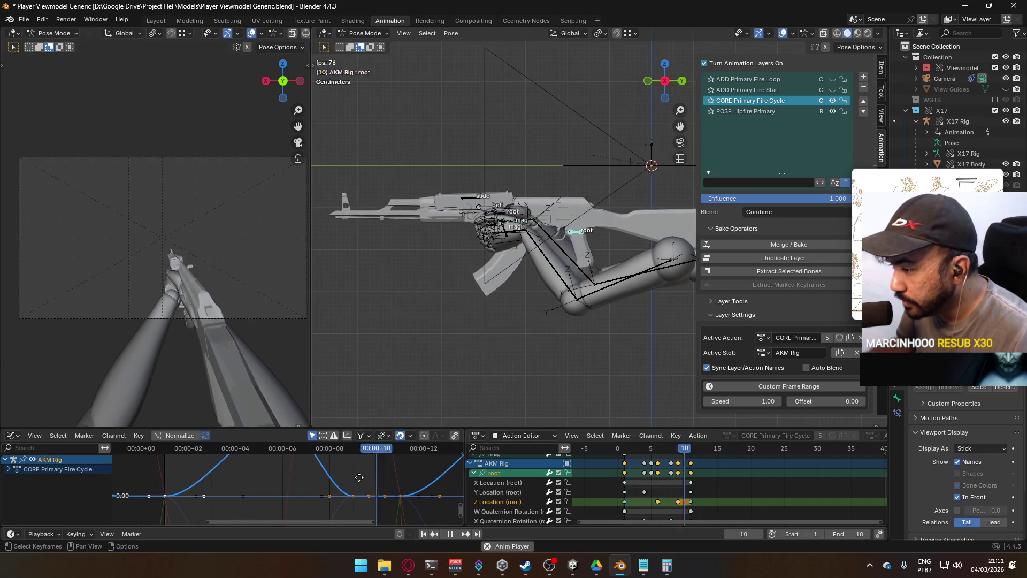
{"action": "key", "text": "Escape"}
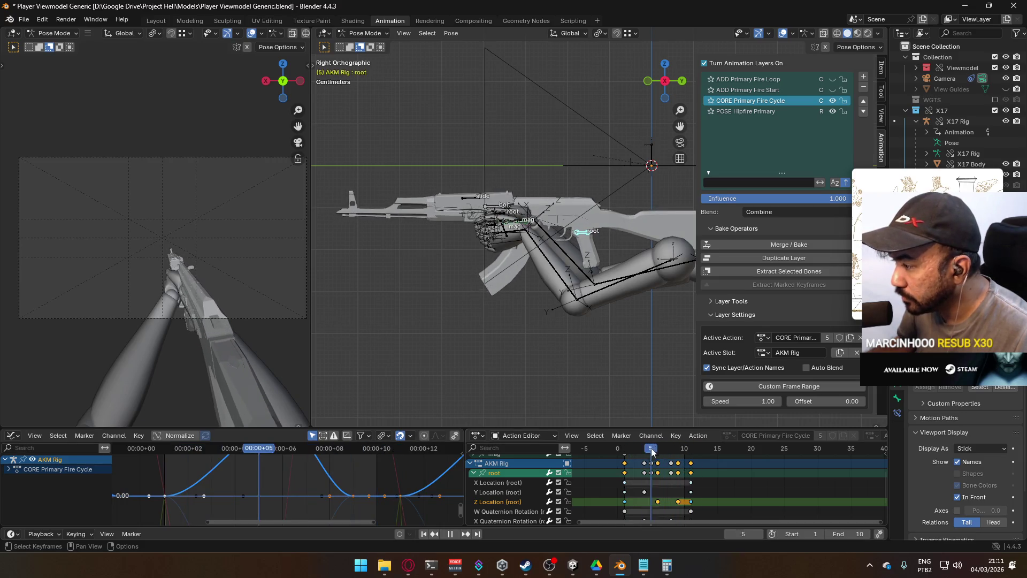
{"action": "left_click_drag", "start_coordinate": [629, 453], "coordinate": [642, 453]}
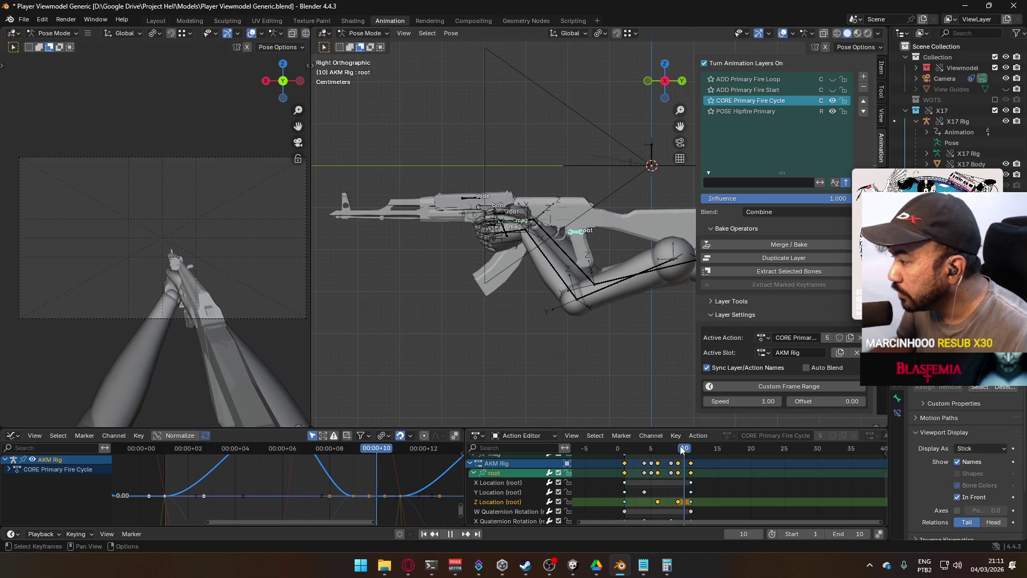
{"action": "middle_click_drag", "start_coordinate": [676, 453], "coordinate": [646, 409]}
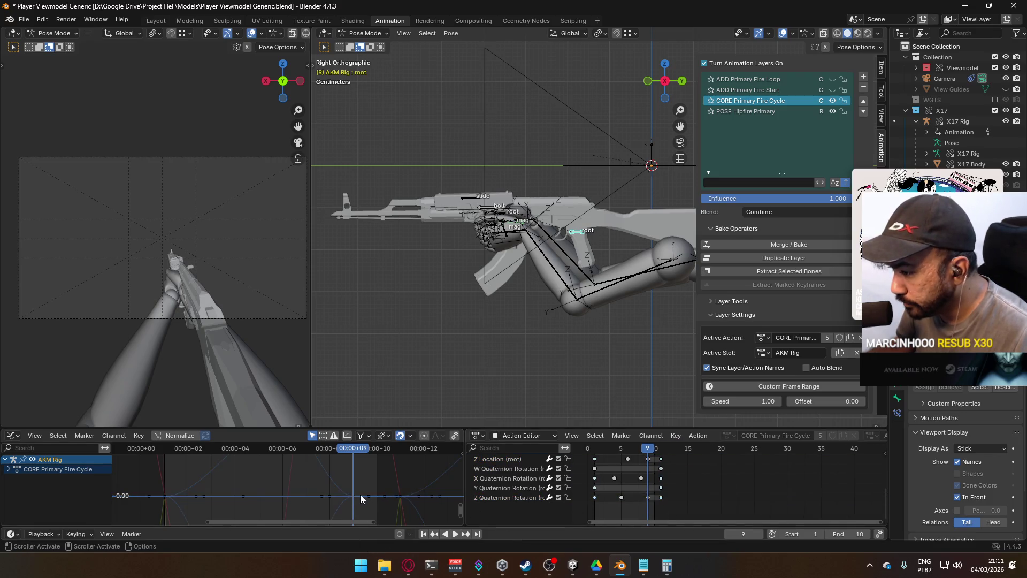
{"action": "left_click", "coordinate": [353, 496]}
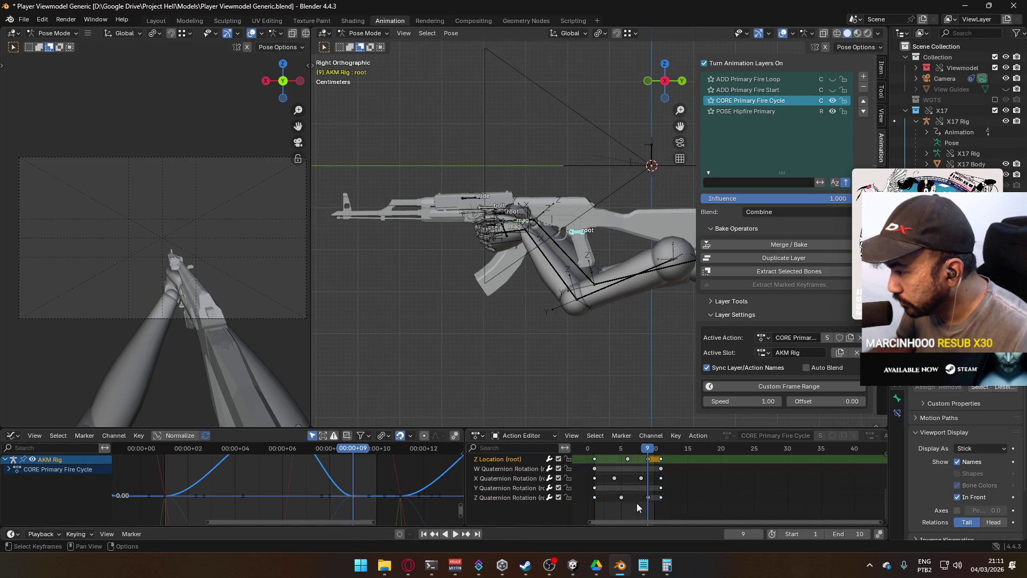
{"action": "left_click_drag", "start_coordinate": [390, 497], "coordinate": [389, 506]}
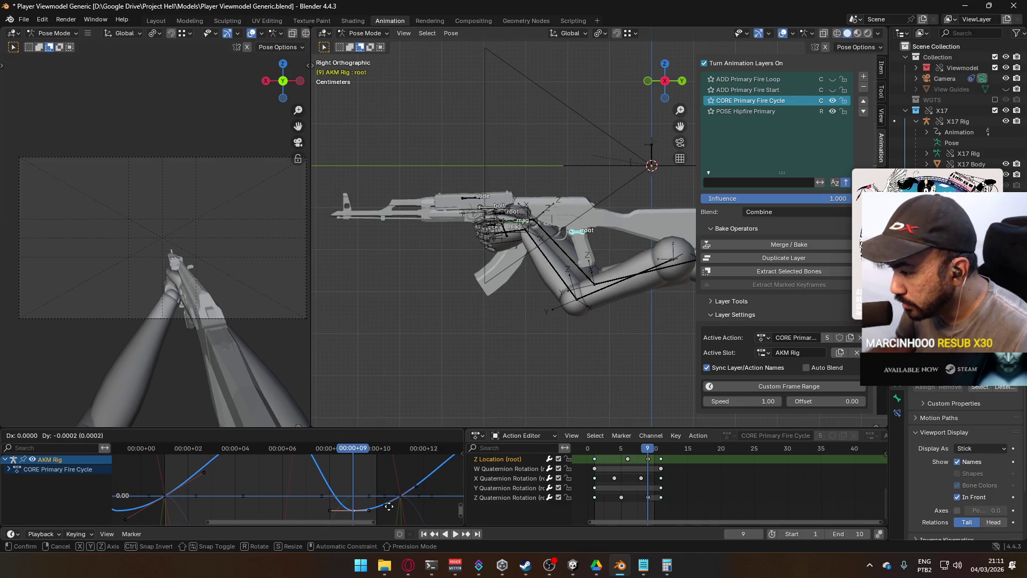
{"action": "left_click", "coordinate": [389, 508]}
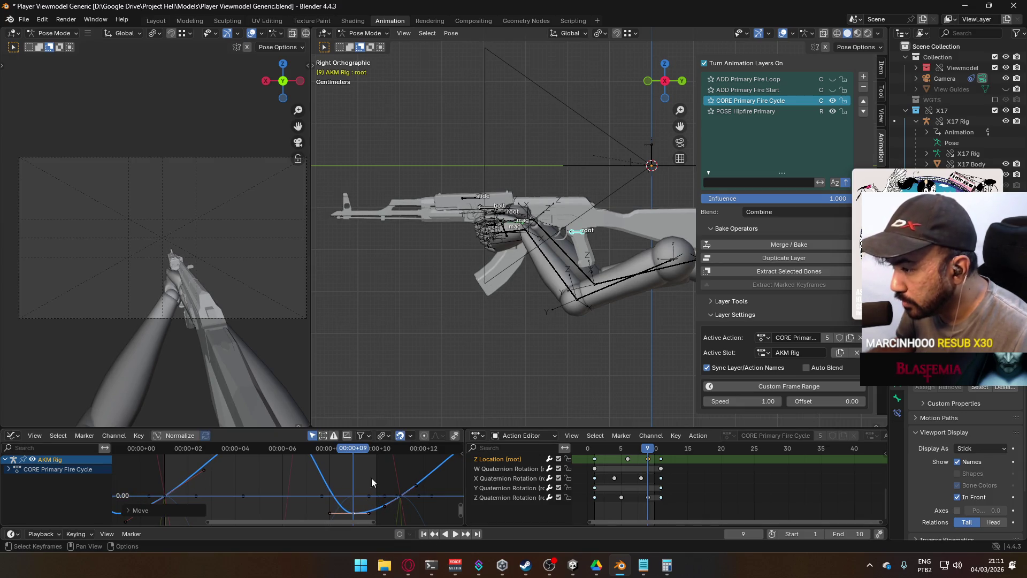
{"action": "key", "text": "space"}
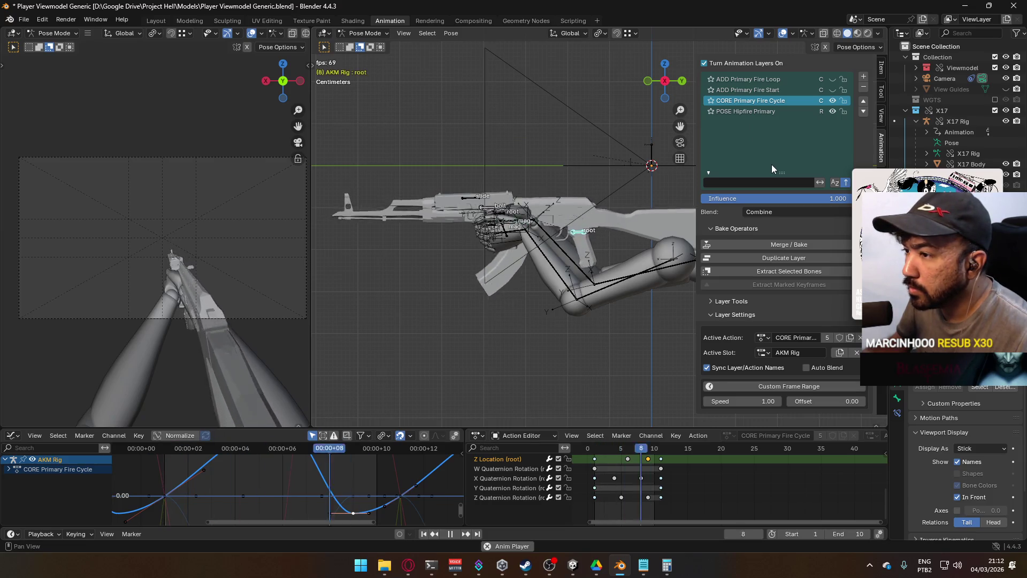
{"action": "key", "text": "Escape"}
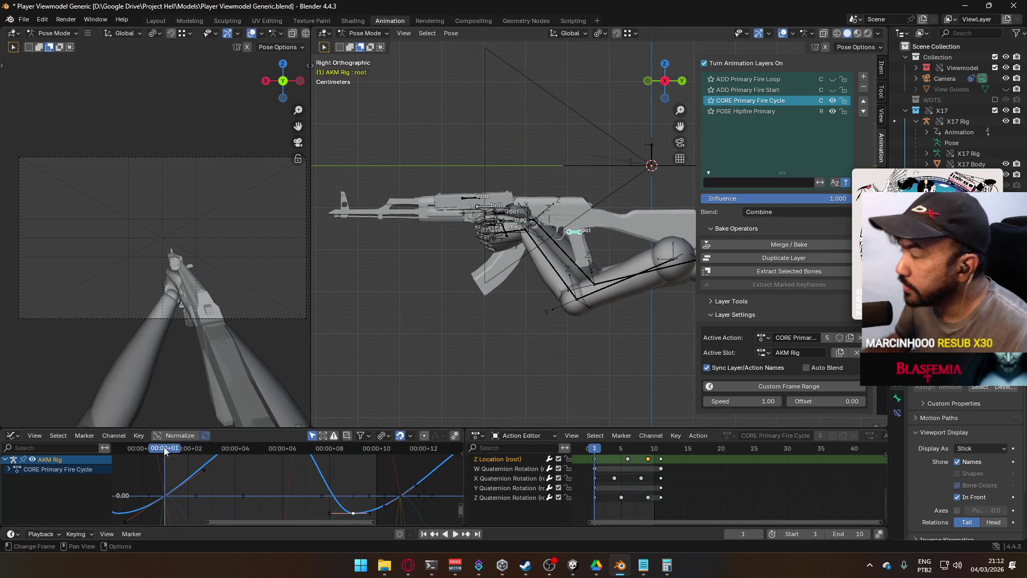
Save, then add a new layer using the POSE ADS action with Replace blending.
{"action": "key", "text": "ctrl+s"}
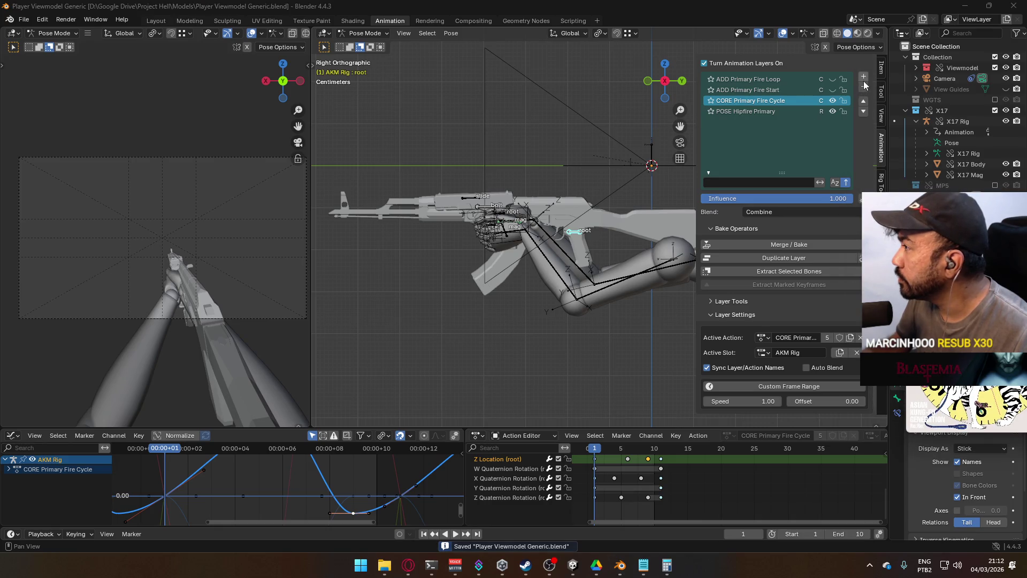
{"action": "left_click", "coordinate": [863, 77]}
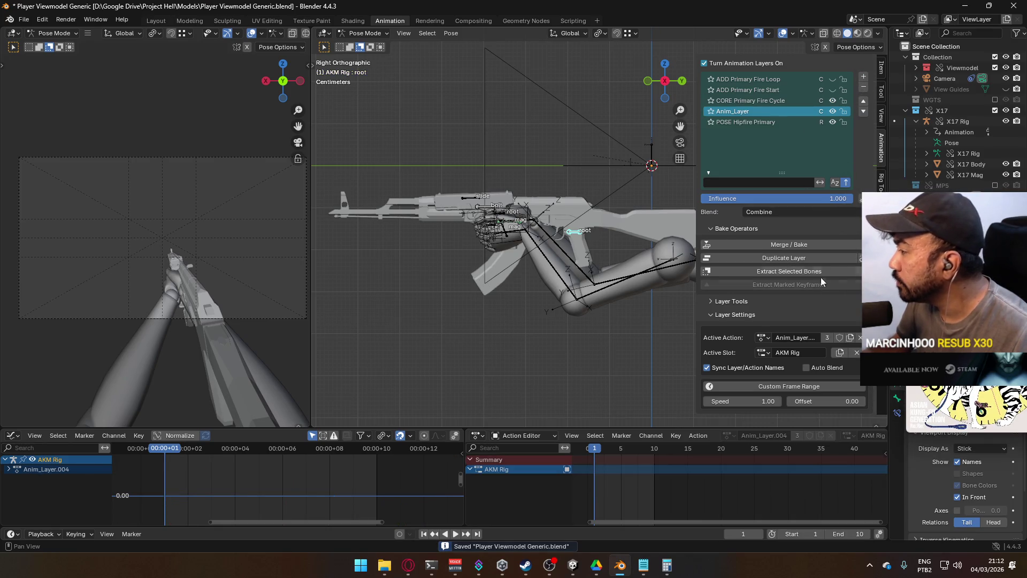
{"action": "left_click", "coordinate": [761, 337]}
{"action": "type", "text": "ads"}
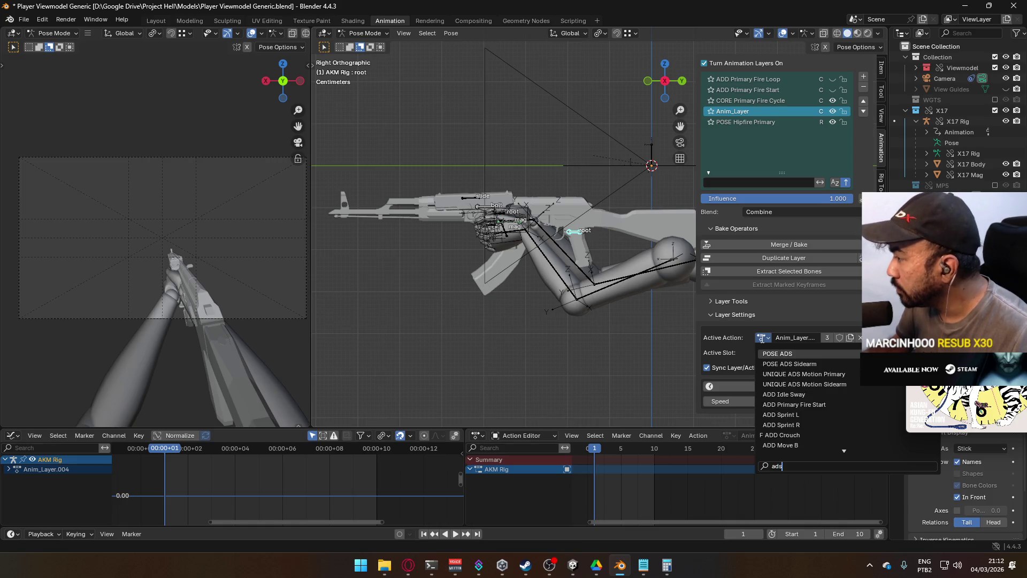
{"action": "key", "text": "Return"}
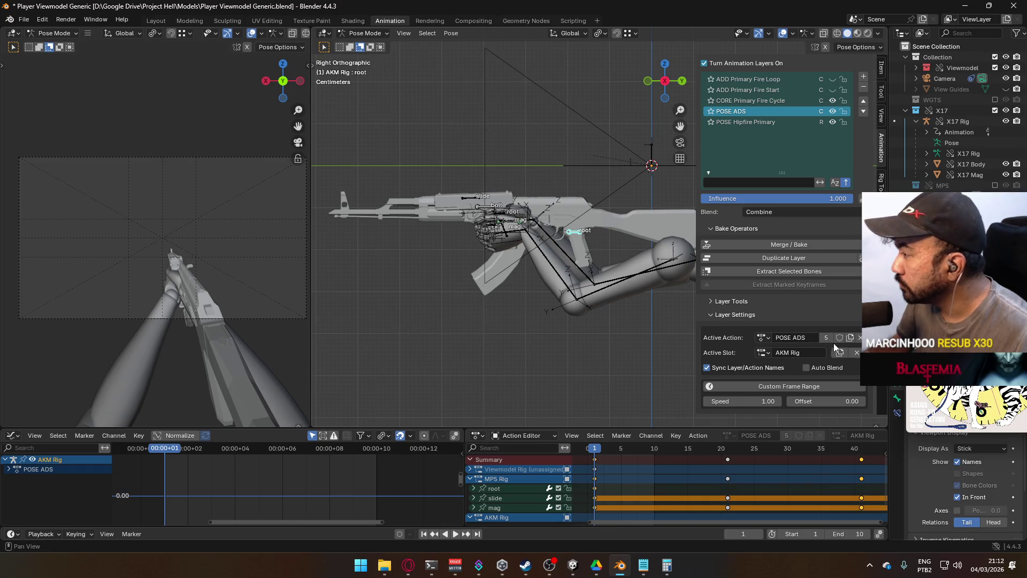
{"action": "left_click", "coordinate": [805, 212]}
{"action": "left_click", "coordinate": [754, 216]}
Key the AKM Rig root at frame 1 and try a paste, undoing it.
{"action": "scroll", "coordinate": [583, 455], "scroll_direction": "down", "scroll_amount": 2}
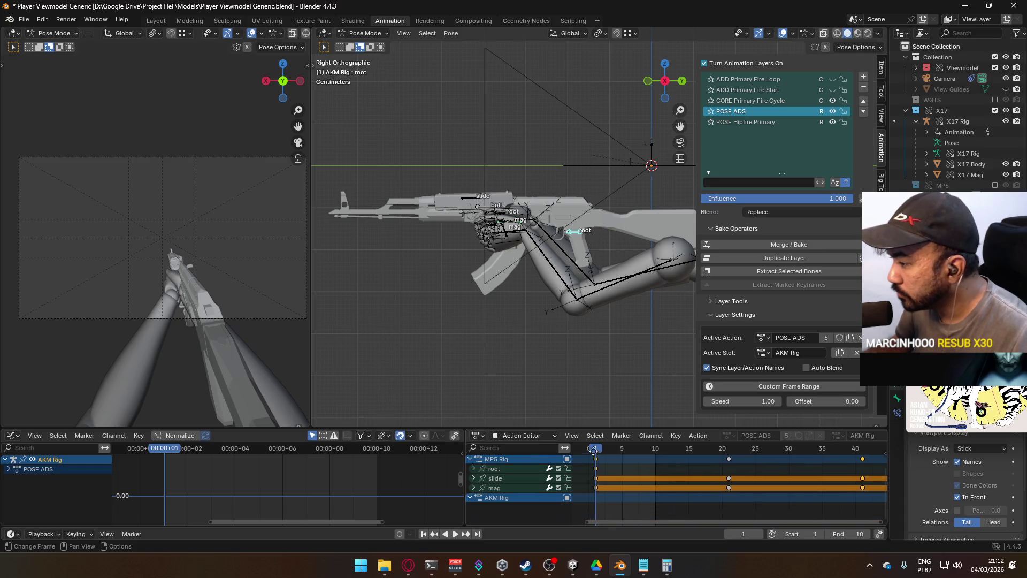
{"action": "left_click", "coordinate": [543, 505]}
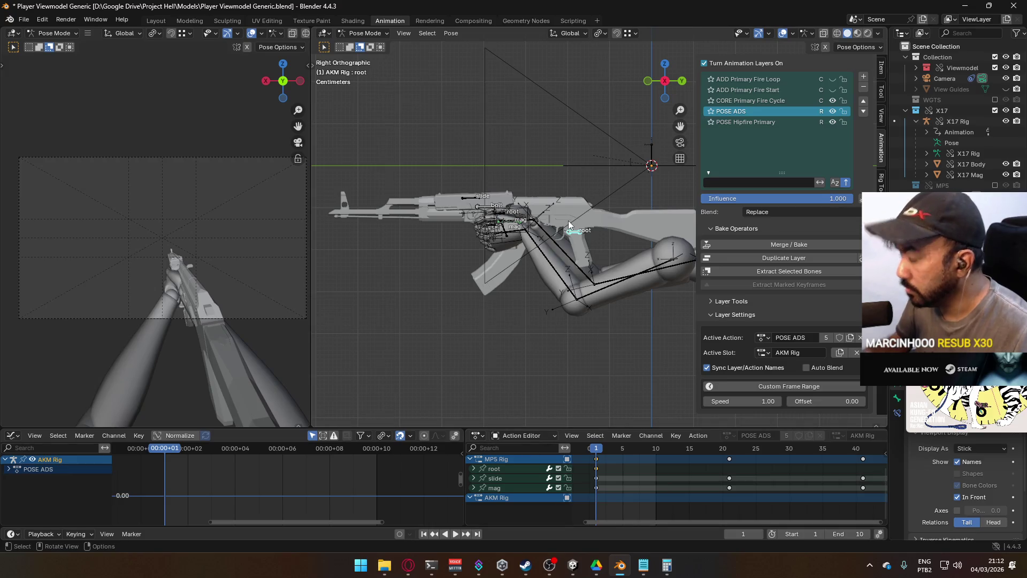
{"action": "key", "text": "i"}
{"action": "key", "text": "ctrl+v"}
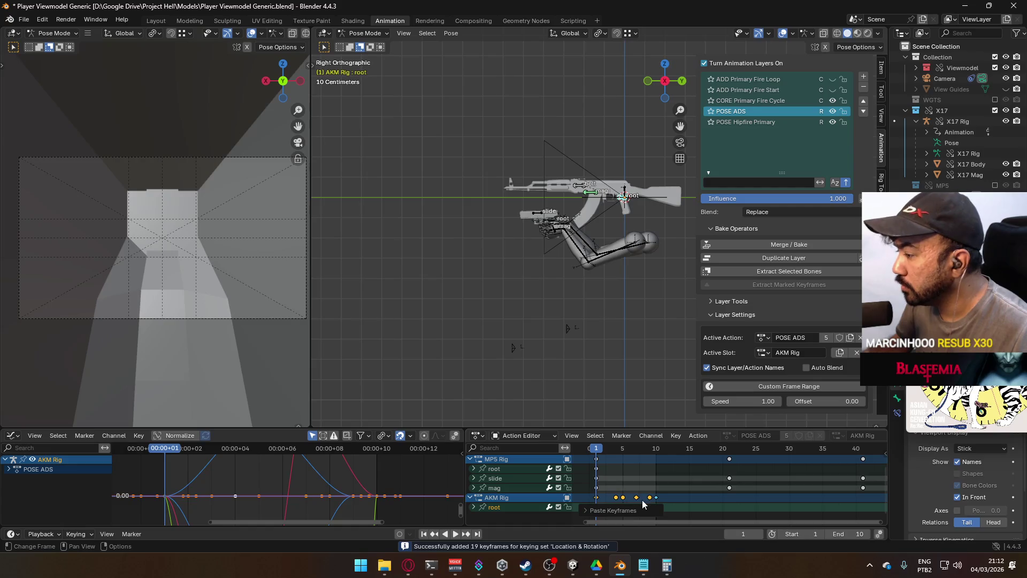
{"action": "key", "text": "ctrl+z"}
Paste the MP5 root keys onto the AKM Rig root and reactivate CORE Primary Fire Cycle.
{"action": "left_click", "coordinate": [507, 465]}
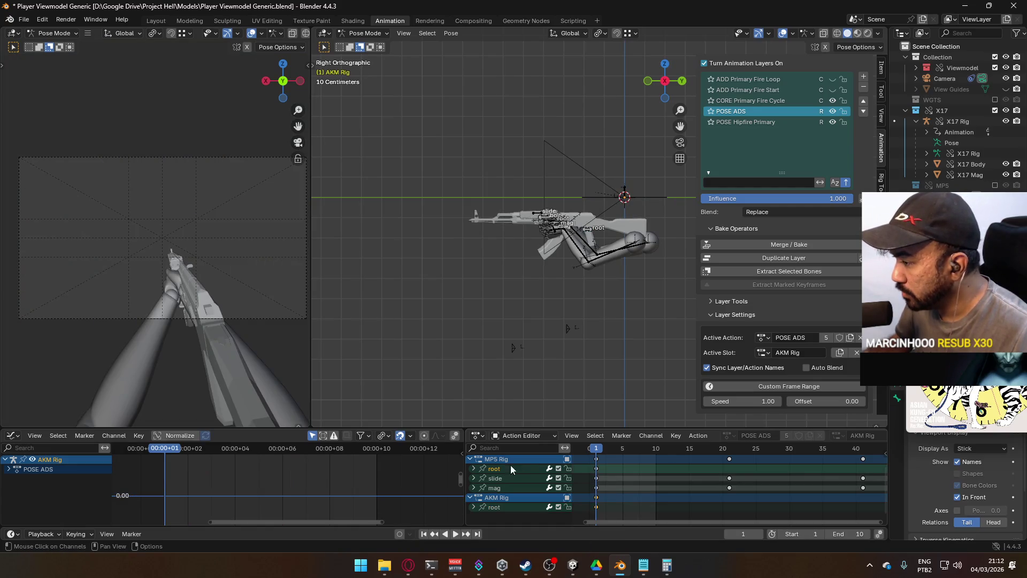
{"action": "left_click", "coordinate": [601, 468]}
{"action": "left_click", "coordinate": [505, 470]}
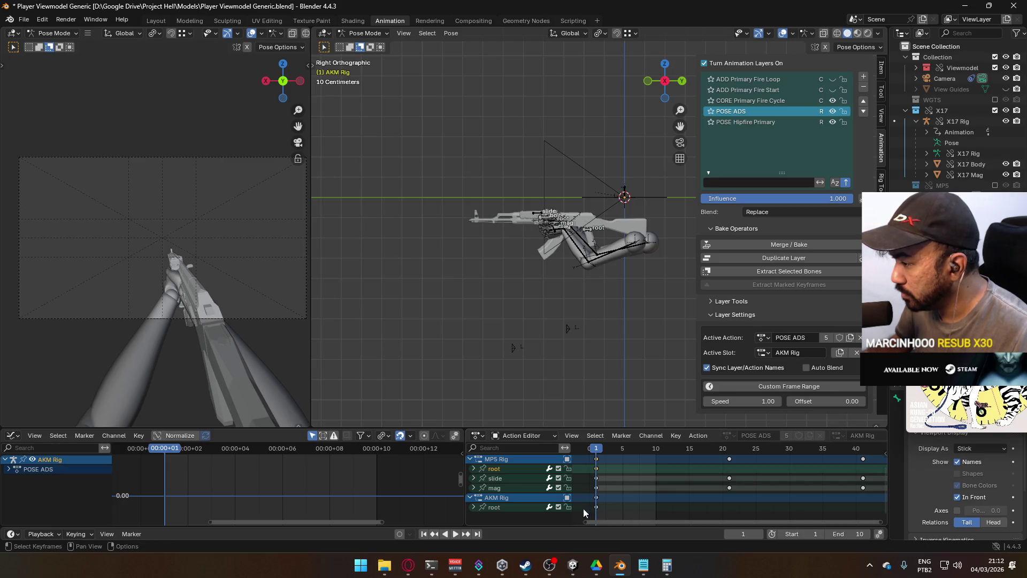
{"action": "left_click", "coordinate": [510, 506]}
{"action": "key", "text": "ctrl+v"}
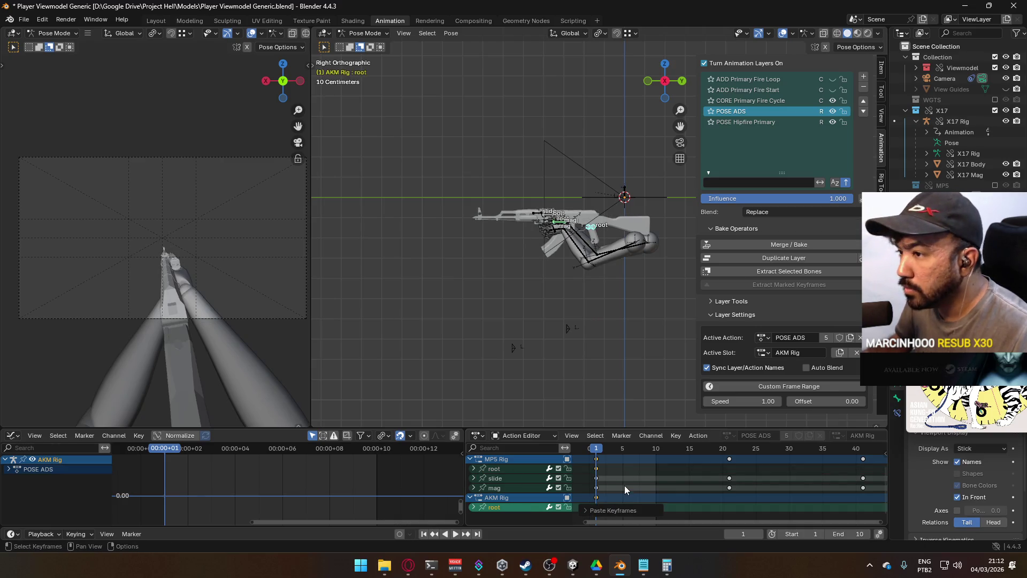
{"action": "mouse_move", "coordinate": [285, 328]}
{"action": "middle_mouse_down"}
{"action": "mouse_move", "coordinate": [213, 321]}
{"action": "mouse_move", "coordinate": [277, 346]}
{"action": "middle_mouse_up"}
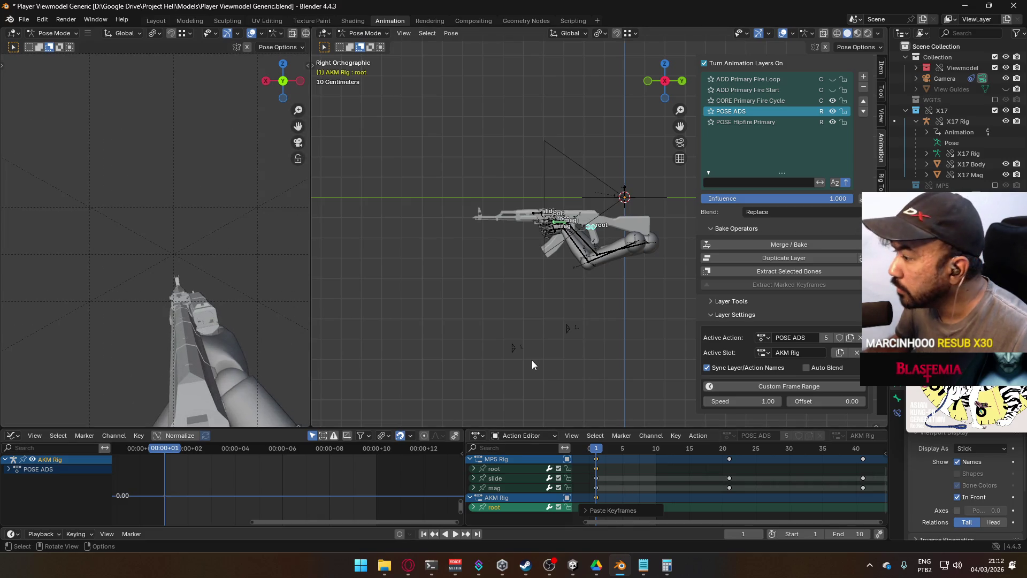
{"action": "left_click", "coordinate": [780, 99]}
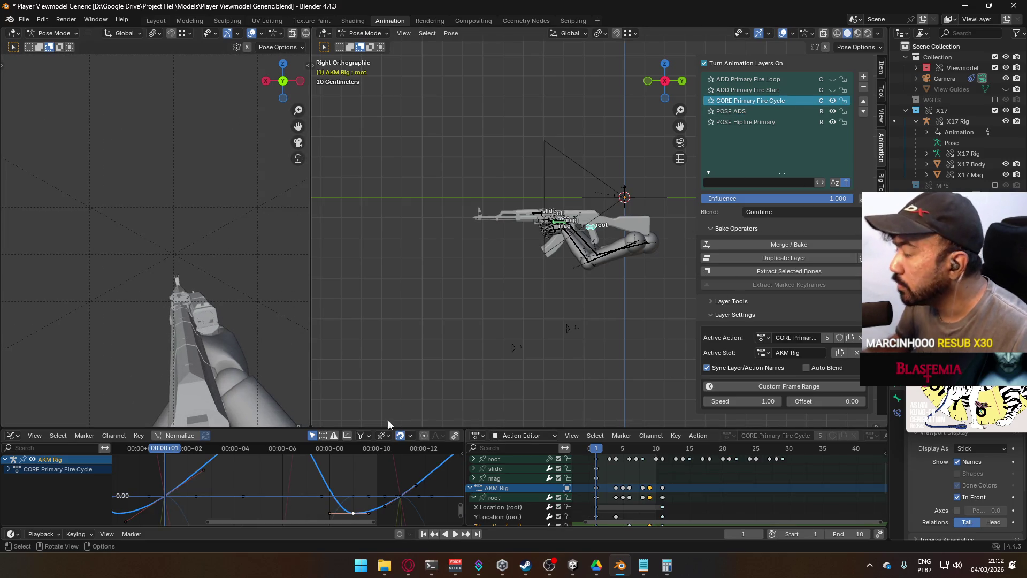
Play the cycle and try moving the root keys near frames 8 and 4, cancelling both.
{"action": "key", "text": "space"}
{"action": "mouse_move", "coordinate": [223, 355]}
{"action": "middle_mouse_down"}
{"action": "mouse_move", "coordinate": [216, 226]}
{"action": "mouse_move", "coordinate": [233, 243]}
{"action": "middle_mouse_up"}
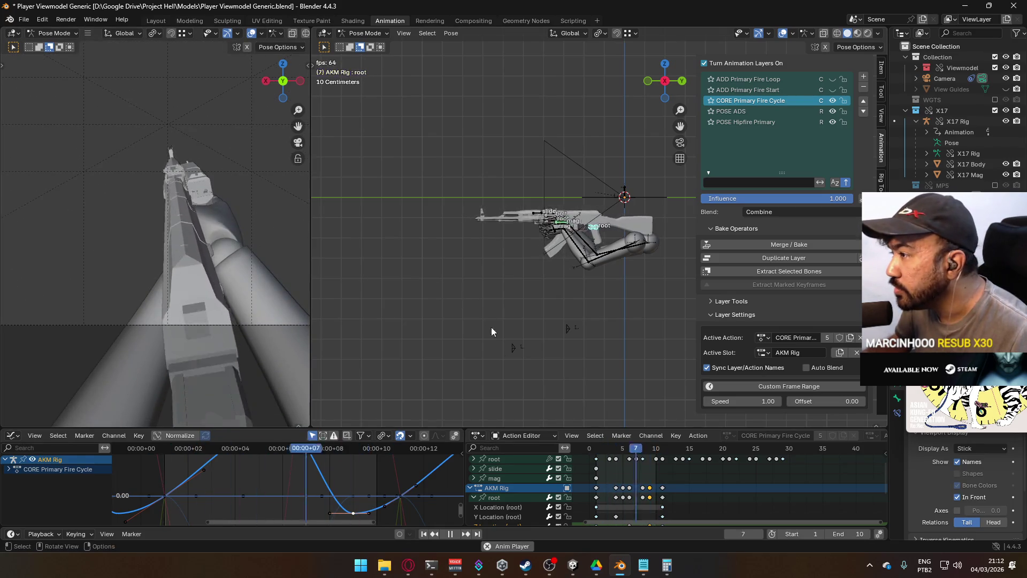
{"action": "scroll", "coordinate": [530, 492], "scroll_direction": "down", "scroll_amount": 3}
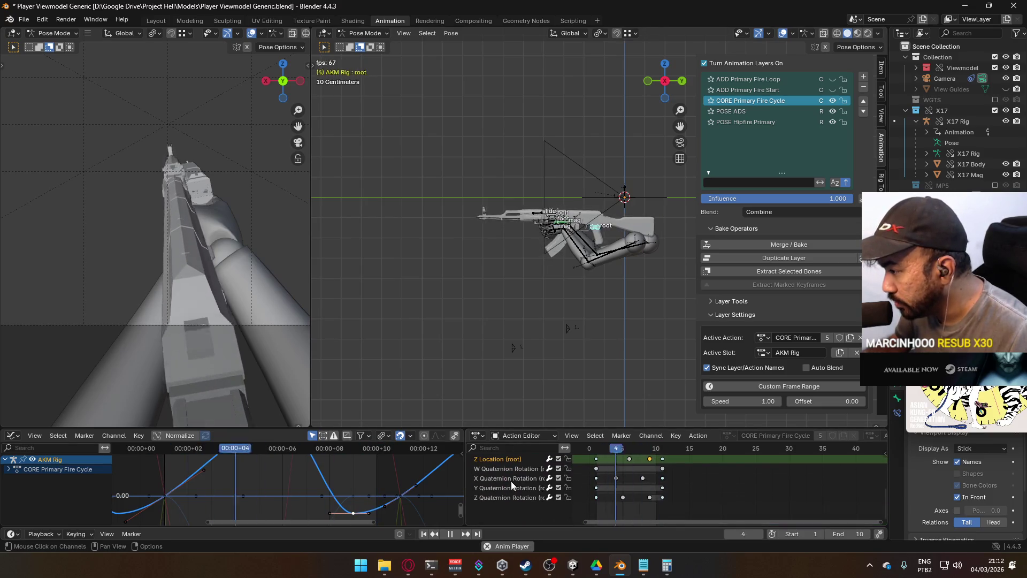
{"action": "left_click", "coordinate": [518, 477]}
{"action": "scroll", "coordinate": [494, 467], "scroll_direction": "up", "scroll_amount": 3}
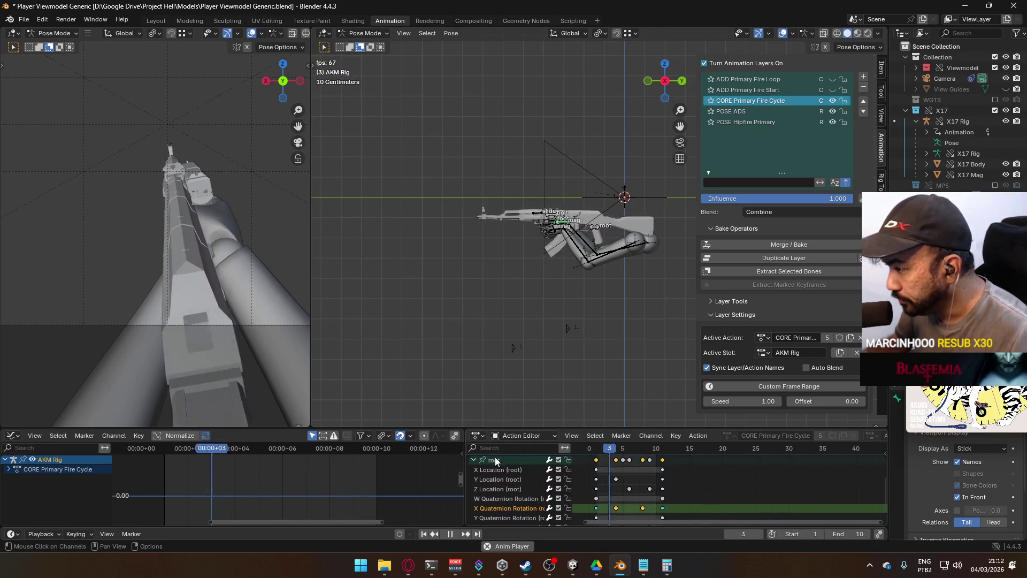
{"action": "left_click", "coordinate": [495, 459]}
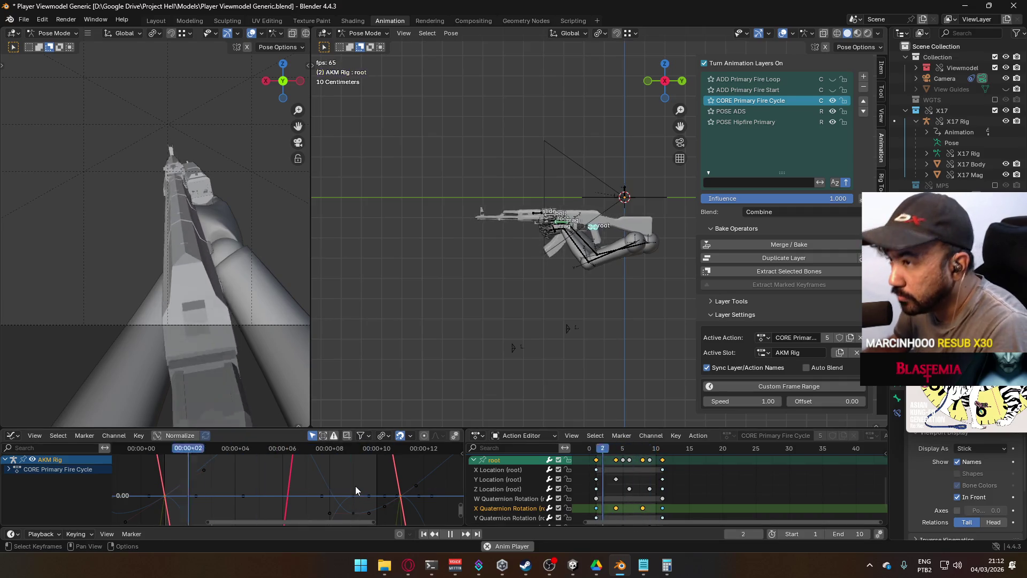
{"action": "key", "text": "Home"}
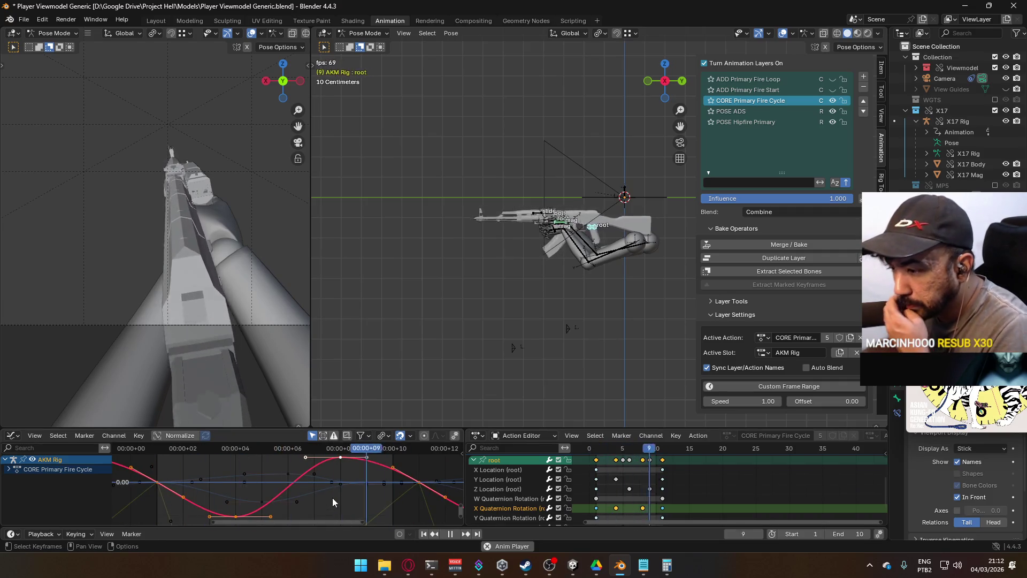
{"action": "left_click", "coordinate": [340, 458]}
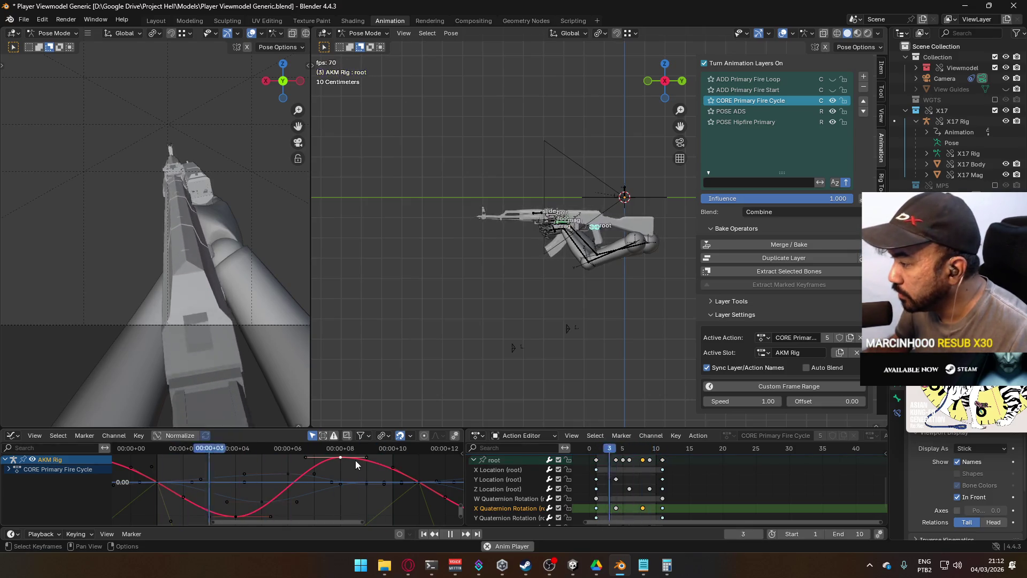
{"action": "key", "text": "g"}
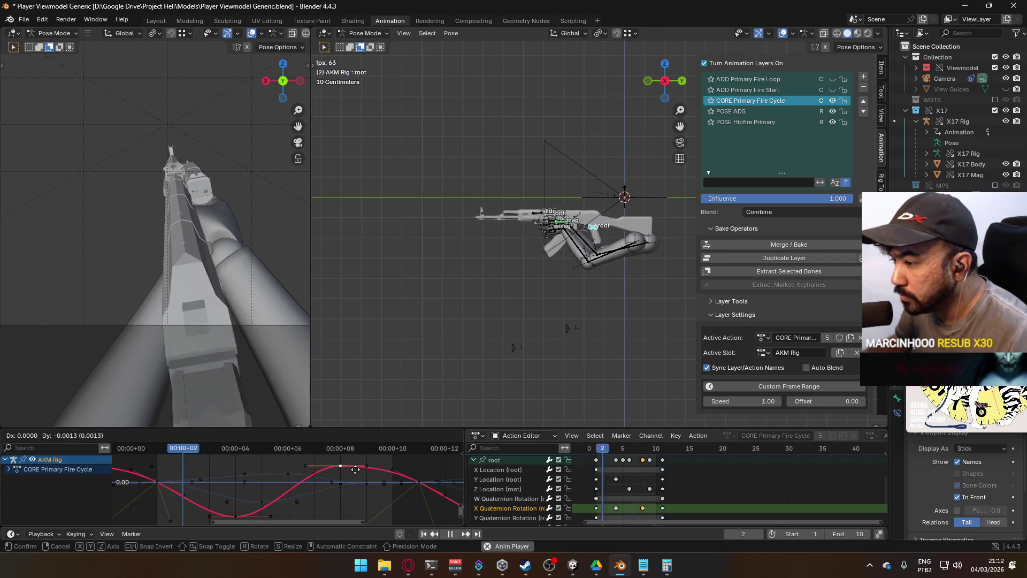
{"action": "key", "text": "Escape"}
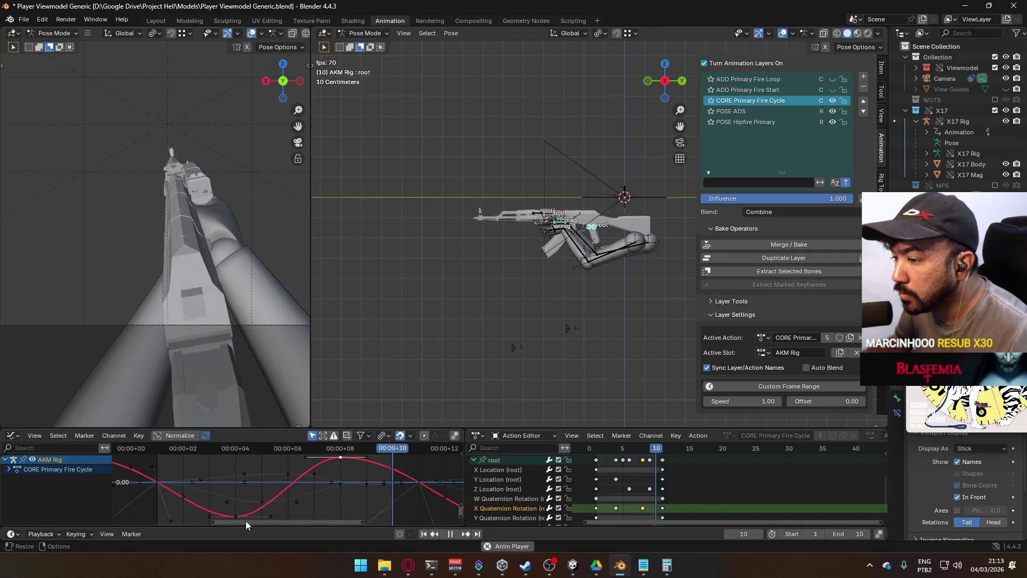
{"action": "left_click_drag", "start_coordinate": [243, 518], "coordinate": [243, 498]}
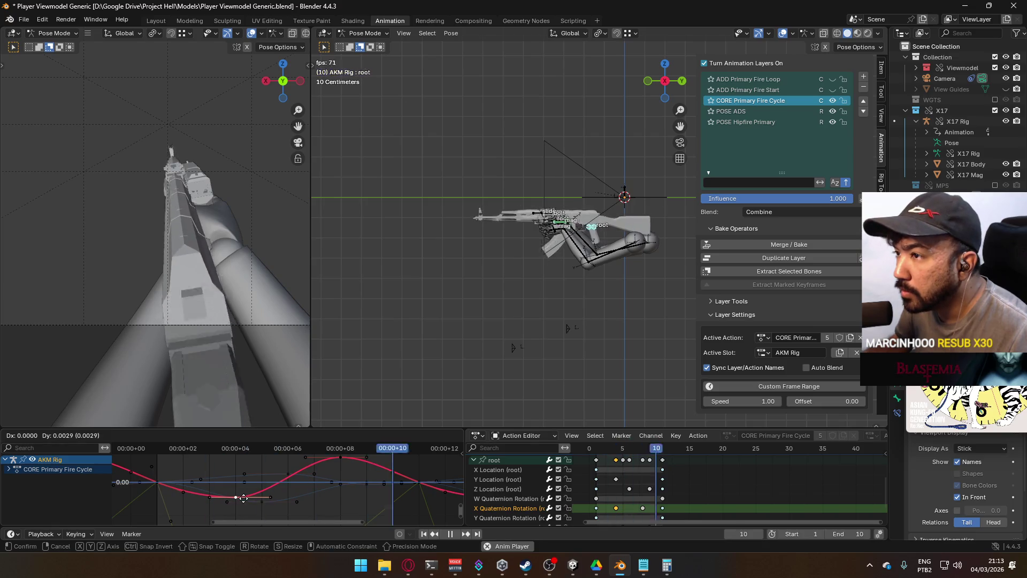
{"action": "key", "text": "Escape"}
Toggle mute on the X and Z Quaternion Rotation channels to compare.
{"action": "scroll", "coordinate": [597, 461], "scroll_direction": "up", "scroll_amount": 3}
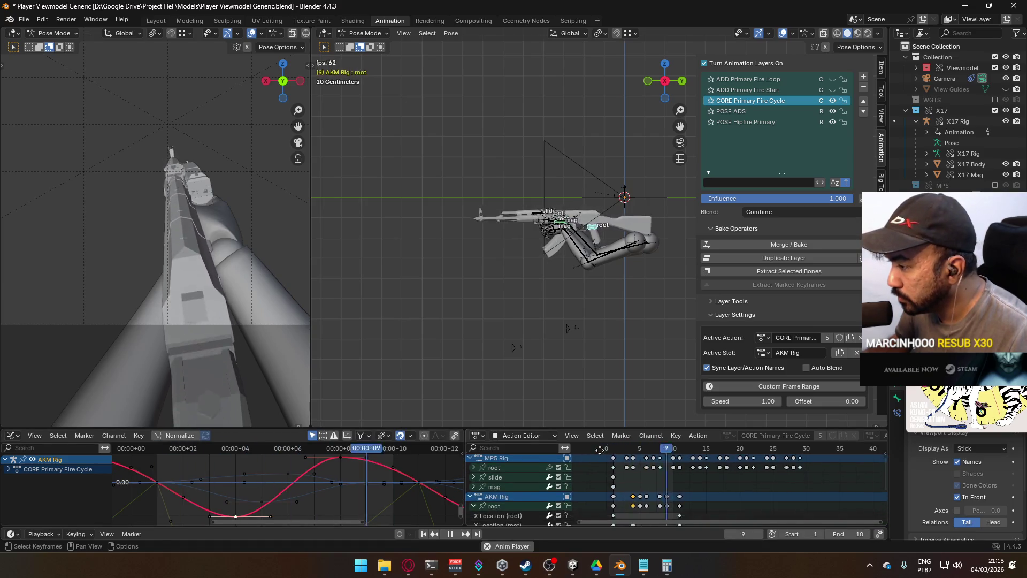
{"action": "scroll", "coordinate": [598, 462], "scroll_direction": "down", "scroll_amount": 10}
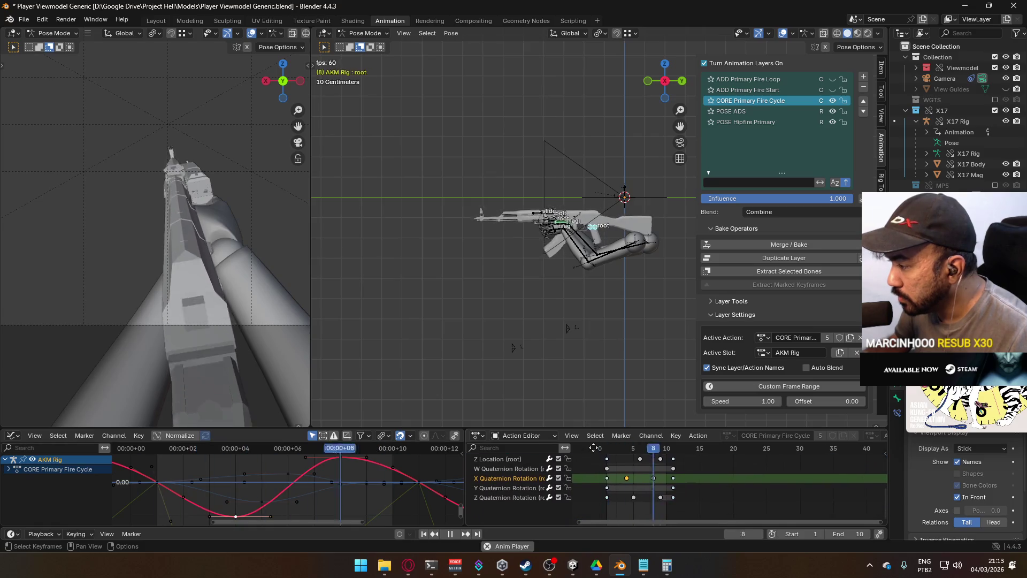
{"action": "left_click", "coordinate": [558, 482]}
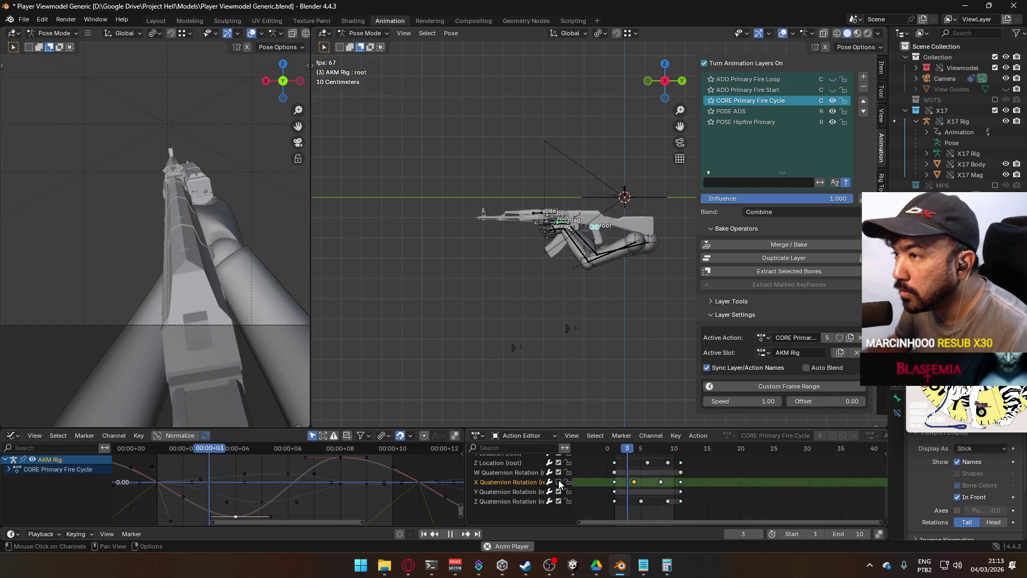
{"action": "left_click", "coordinate": [559, 482]}
{"action": "left_click", "coordinate": [525, 498]}
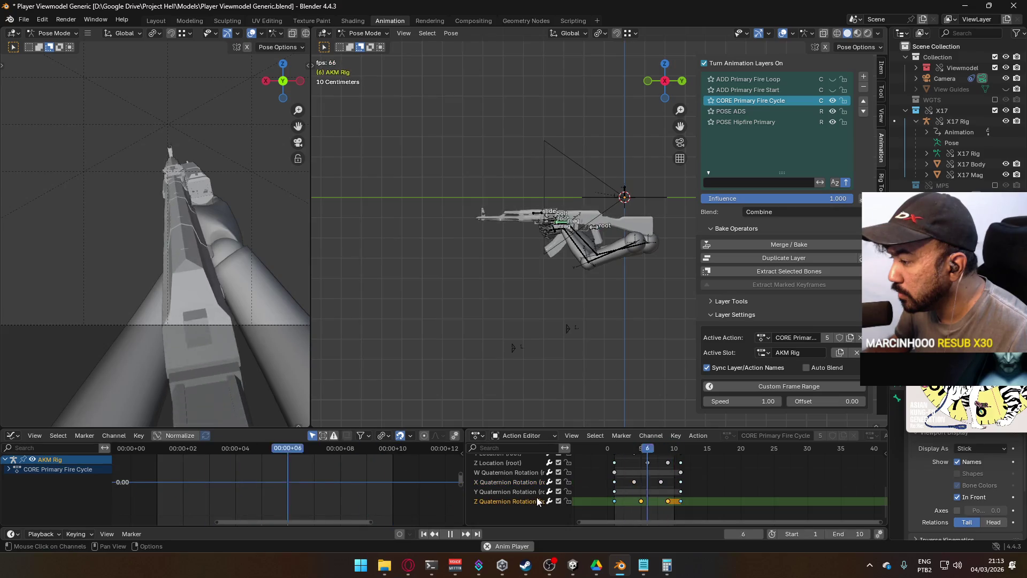
{"action": "left_click", "coordinate": [558, 500]}
{"action": "left_click", "coordinate": [557, 501]}
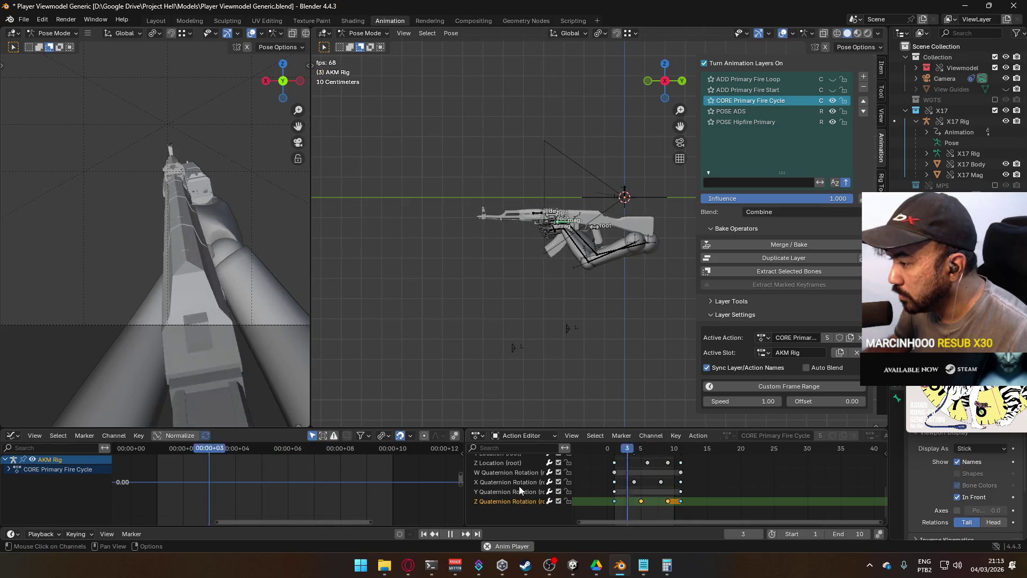
{"action": "scroll", "coordinate": [517, 497], "scroll_direction": "up", "scroll_amount": 3}
{"action": "scroll", "coordinate": [515, 487], "scroll_direction": "down", "scroll_amount": 3}
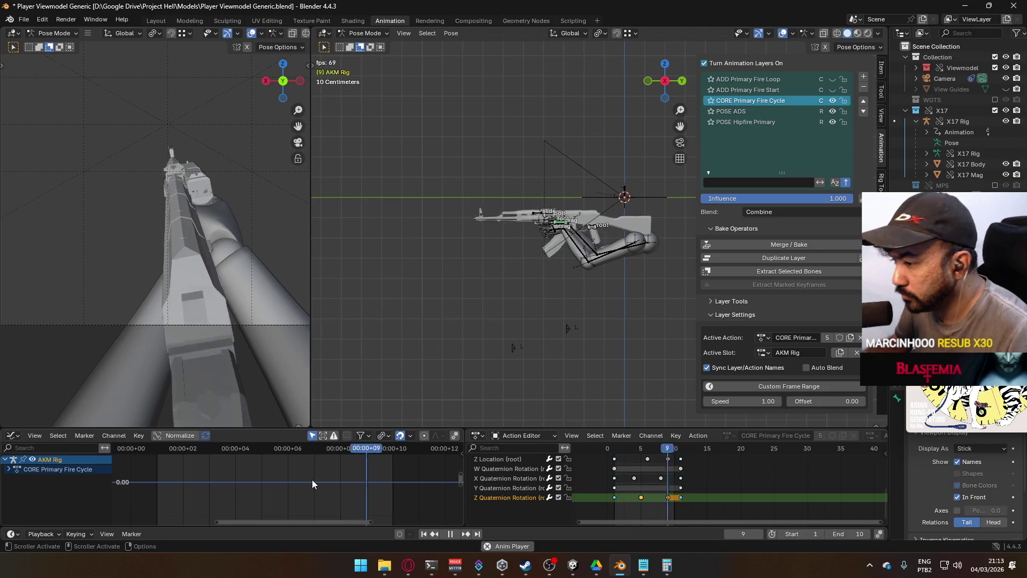
Nudge the bottom key of the root curve near frame 5 slightly.
{"action": "key", "text": "Home"}
{"action": "scroll", "coordinate": [506, 477], "scroll_direction": "up", "scroll_amount": 3}
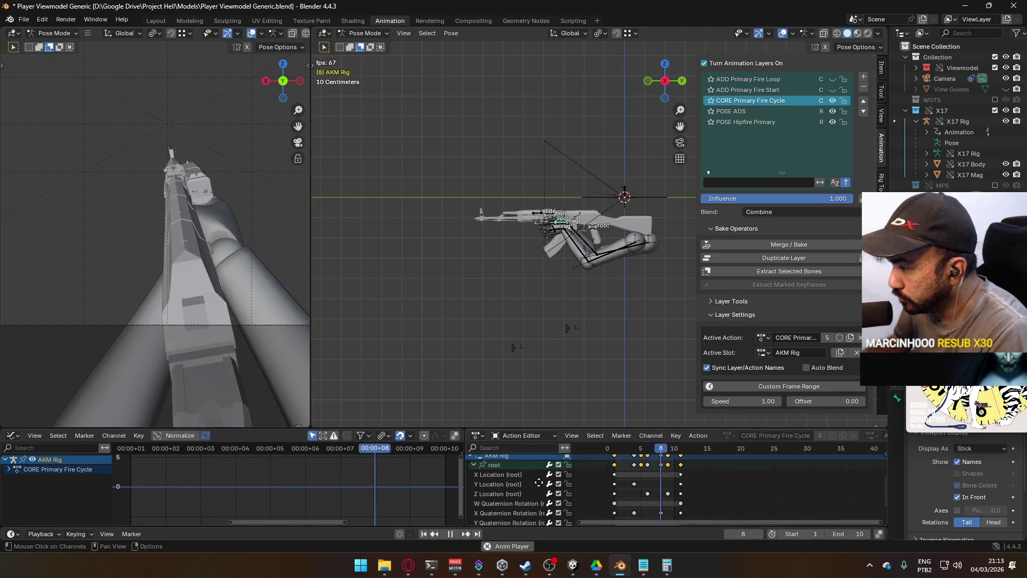
{"action": "left_click", "coordinate": [497, 467]}
{"action": "key", "text": "Home"}
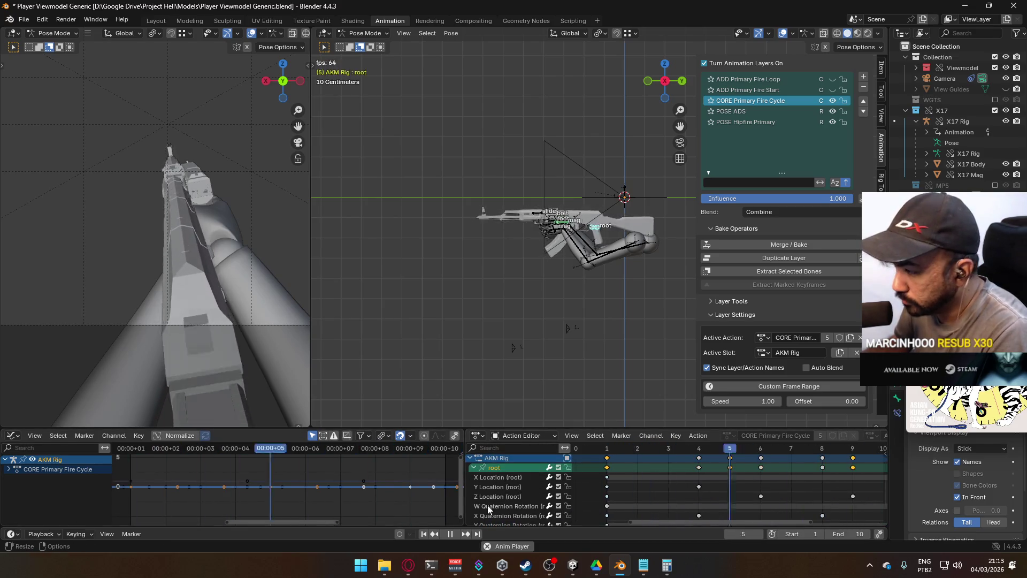
{"action": "key", "text": "Home"}
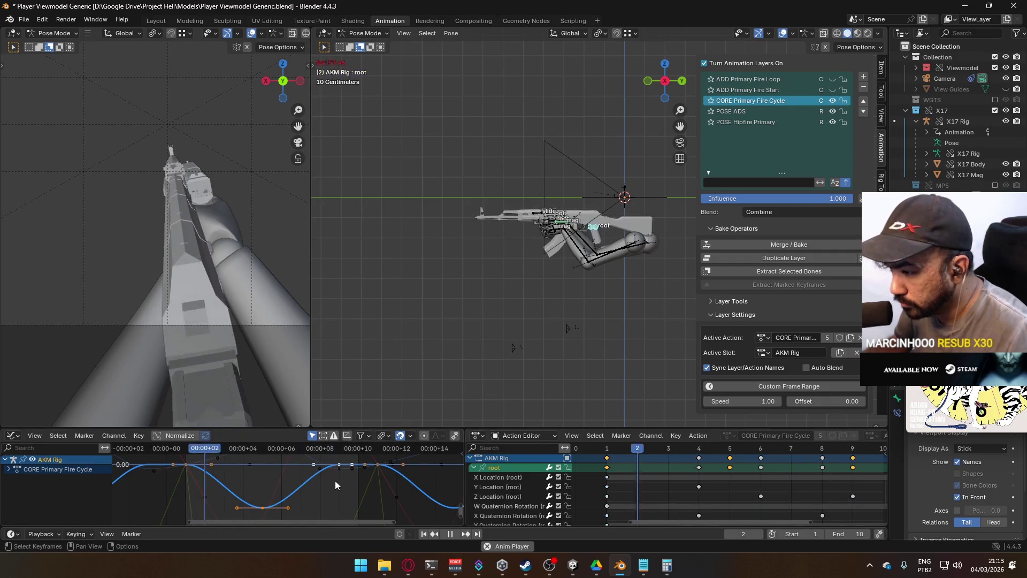
{"action": "left_click", "coordinate": [263, 506]}
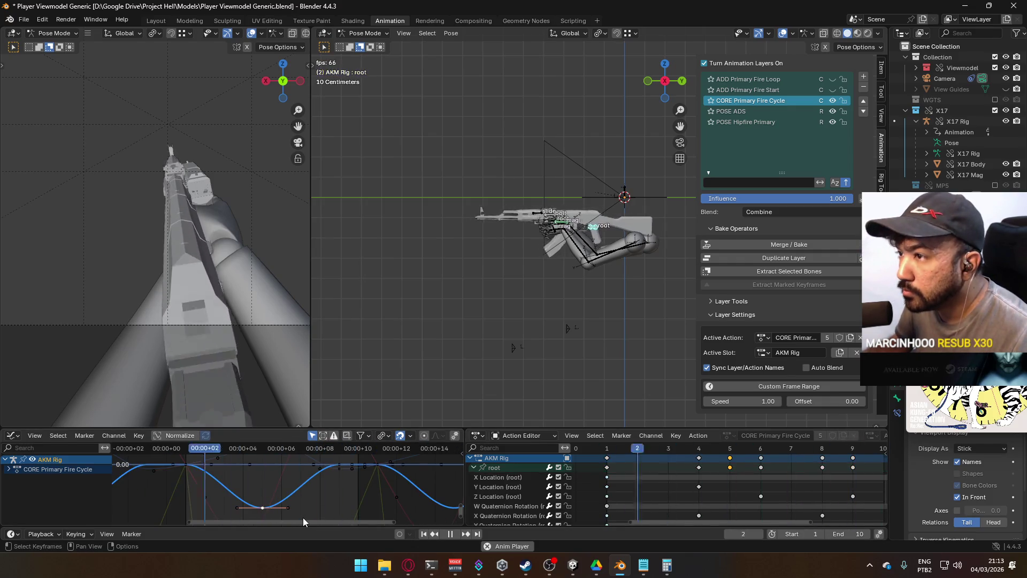
{"action": "key", "text": "g"}
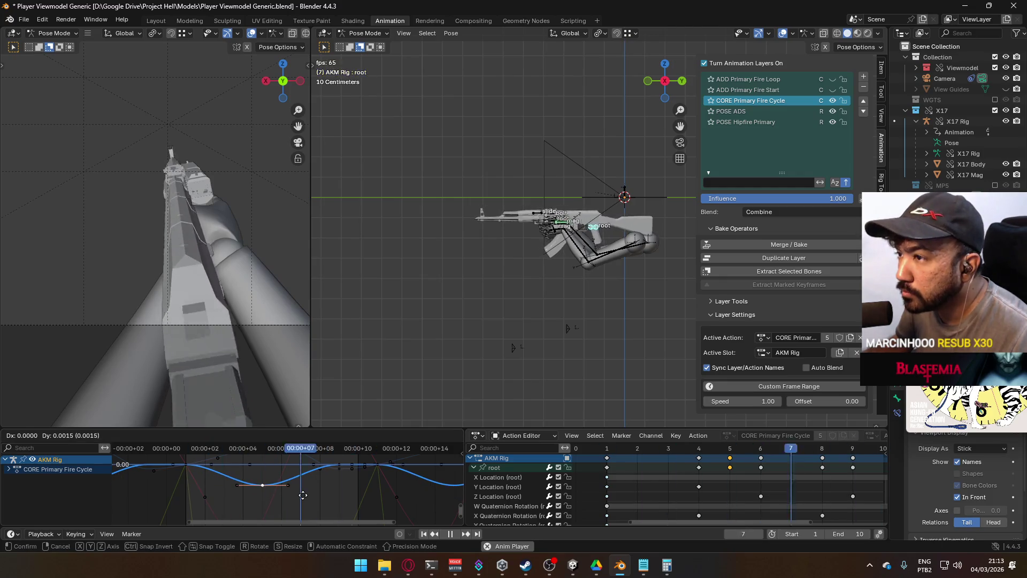
{"action": "left_click", "coordinate": [303, 495]}
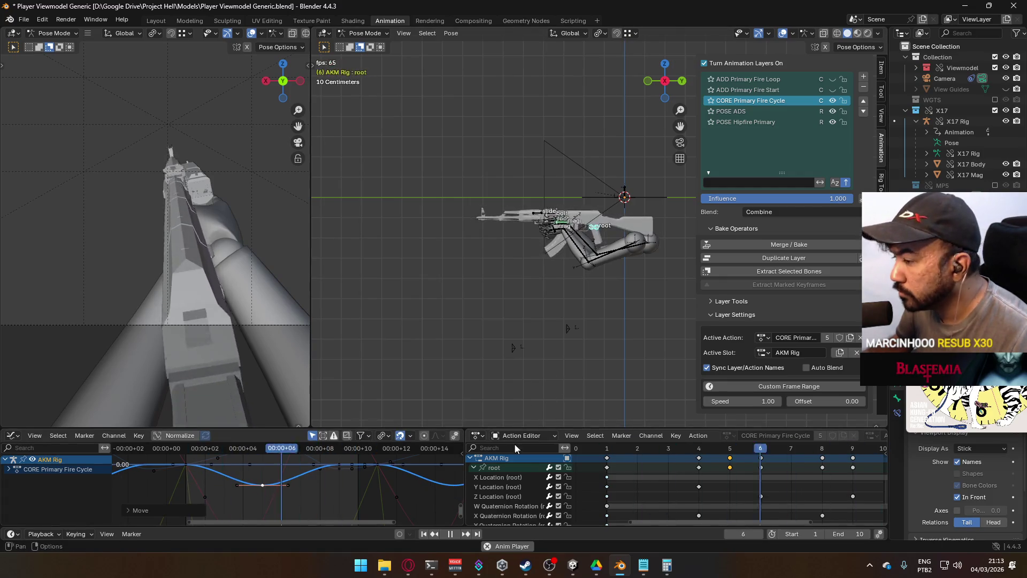
Mute the Z Quaternion Rotation channel.
{"action": "scroll", "coordinate": [530, 482], "scroll_direction": "down", "scroll_amount": 2}
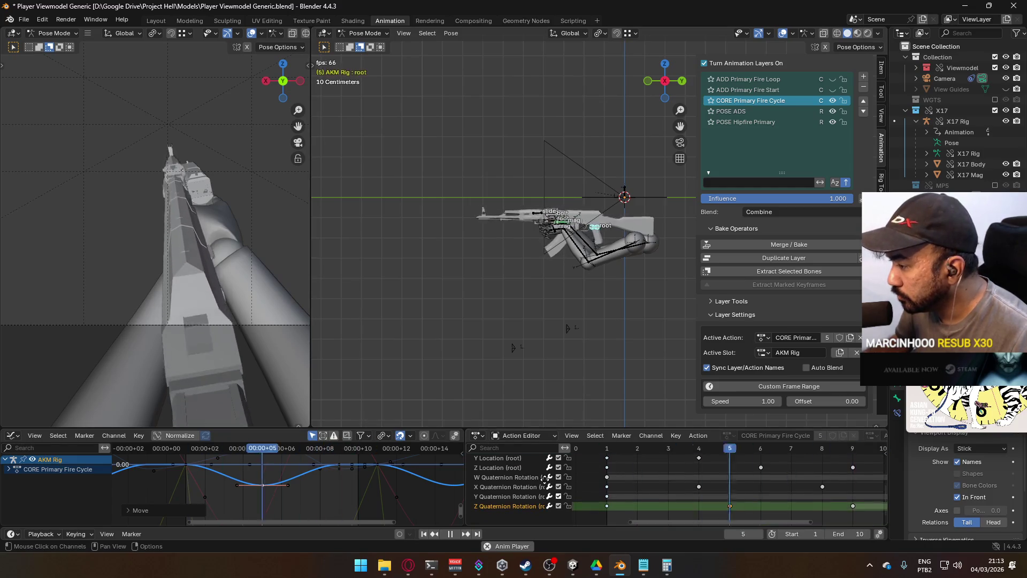
{"action": "left_click", "coordinate": [558, 505]}
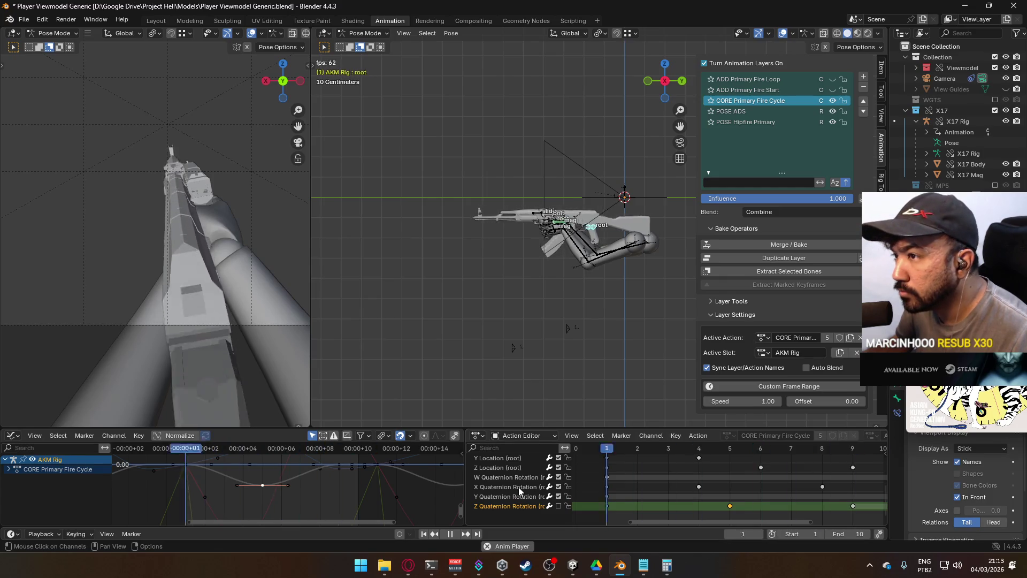
{"action": "scroll", "coordinate": [518, 486], "scroll_direction": "up", "scroll_amount": 3}
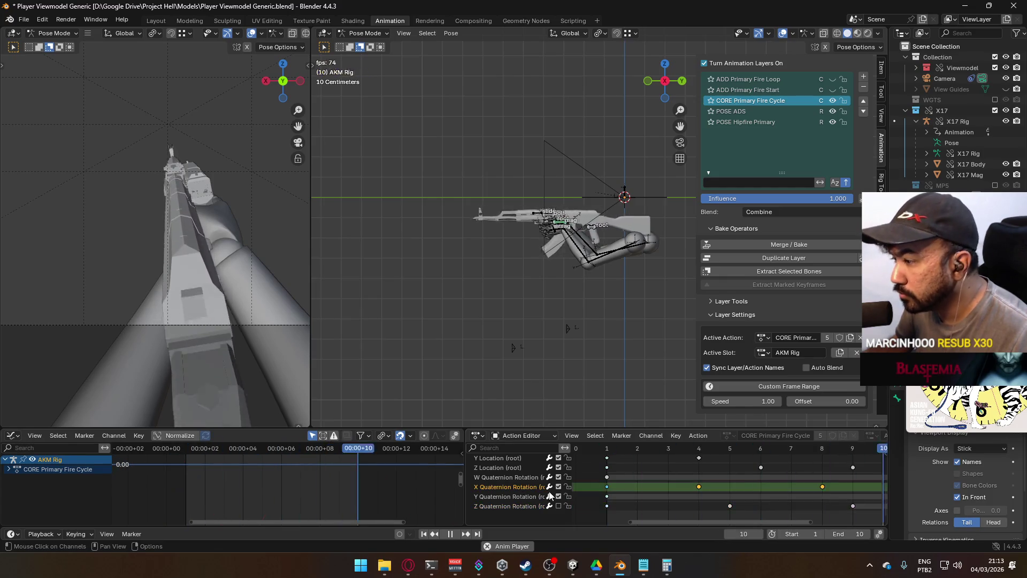
{"action": "left_click", "coordinate": [497, 475]}
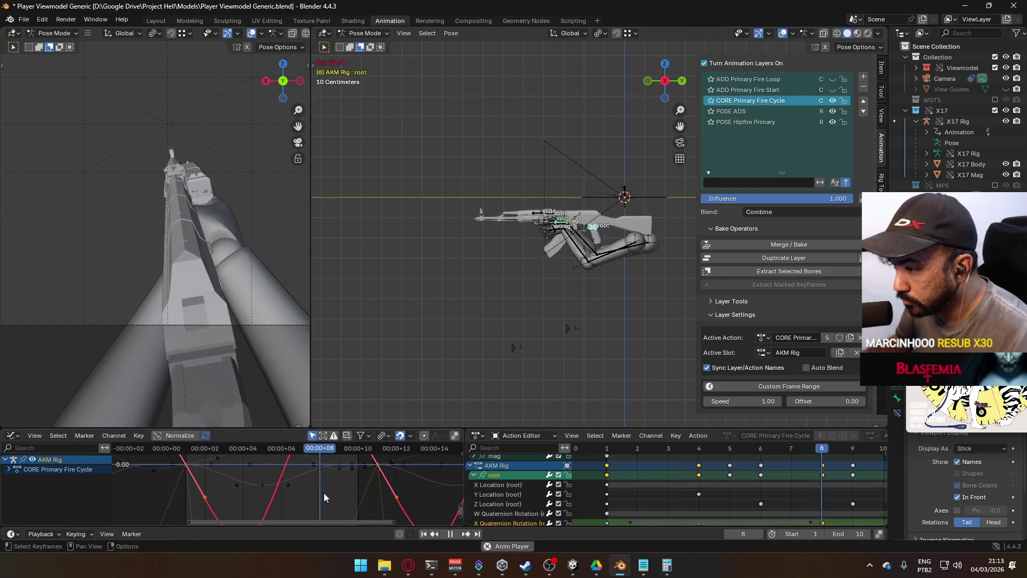
Raise the root's frame-4 rotation key slightly.
{"action": "key", "text": "Home"}
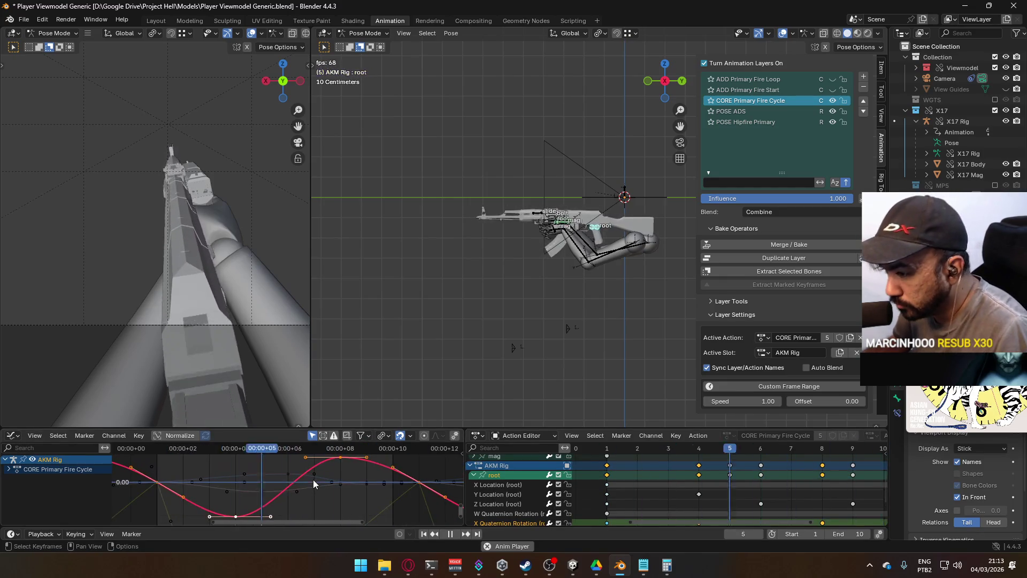
{"action": "key", "text": "space"}
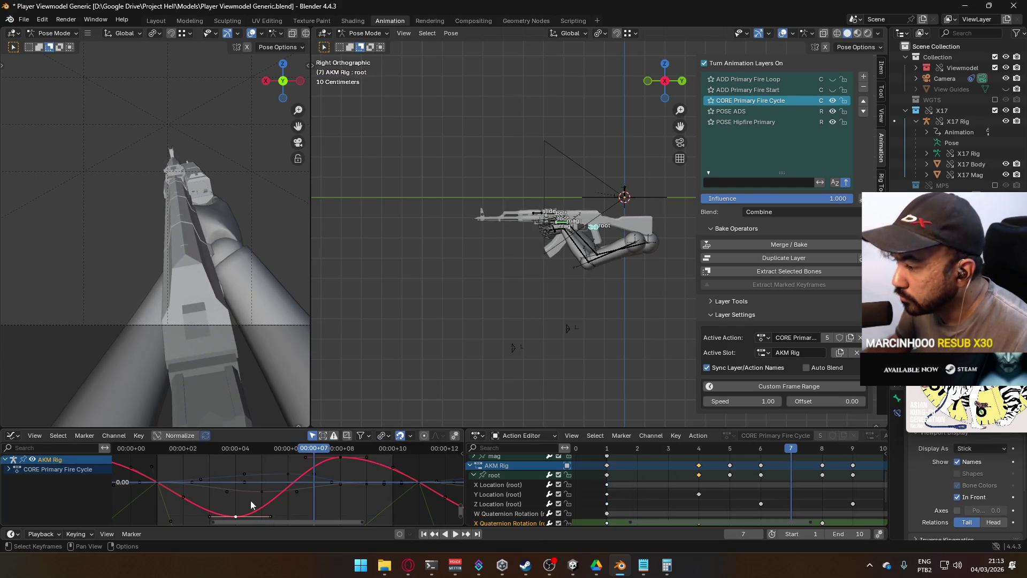
{"action": "mouse_move", "coordinate": [264, 450]}
{"action": "left_mouse_down"}
{"action": "mouse_move", "coordinate": [169, 451]}
{"action": "mouse_move", "coordinate": [228, 459]}
{"action": "left_mouse_up"}
{"action": "key", "text": "g"}
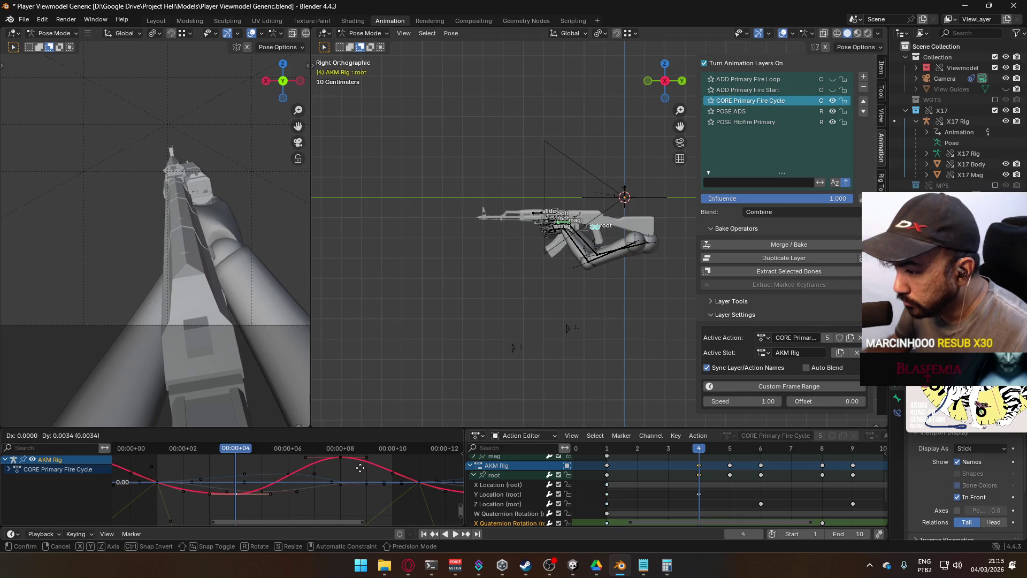
{"action": "left_click", "coordinate": [358, 469]}
{"action": "mouse_move", "coordinate": [244, 451]}
{"action": "left_mouse_down"}
{"action": "mouse_move", "coordinate": [350, 451]}
{"action": "mouse_move", "coordinate": [153, 461]}
{"action": "mouse_move", "coordinate": [425, 463]}
{"action": "mouse_move", "coordinate": [334, 466]}
{"action": "left_mouse_up"}
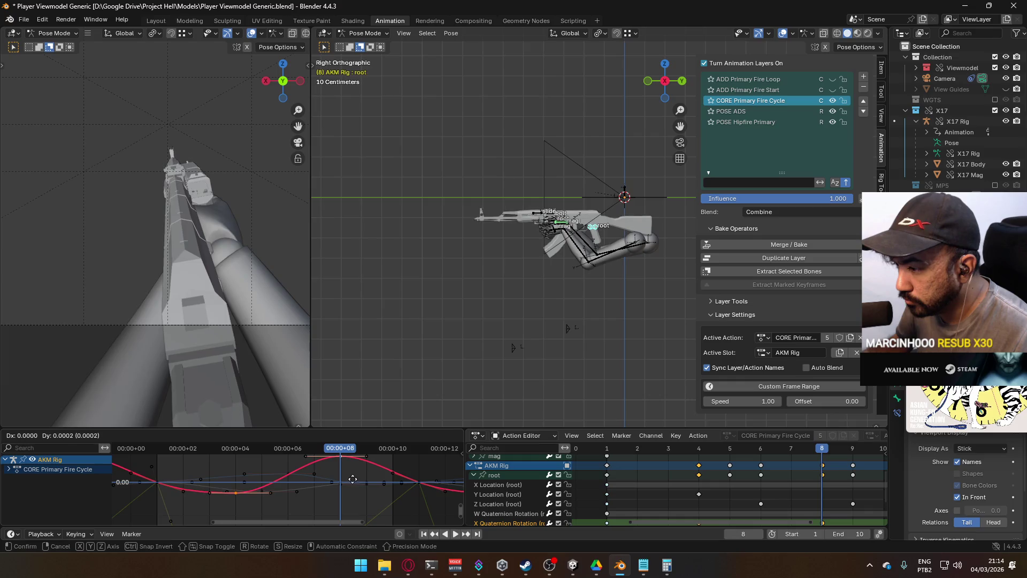
Shift the selected root keys one frame earlier.
{"action": "key", "text": "g"}
{"action": "left_click", "coordinate": [337, 484]}
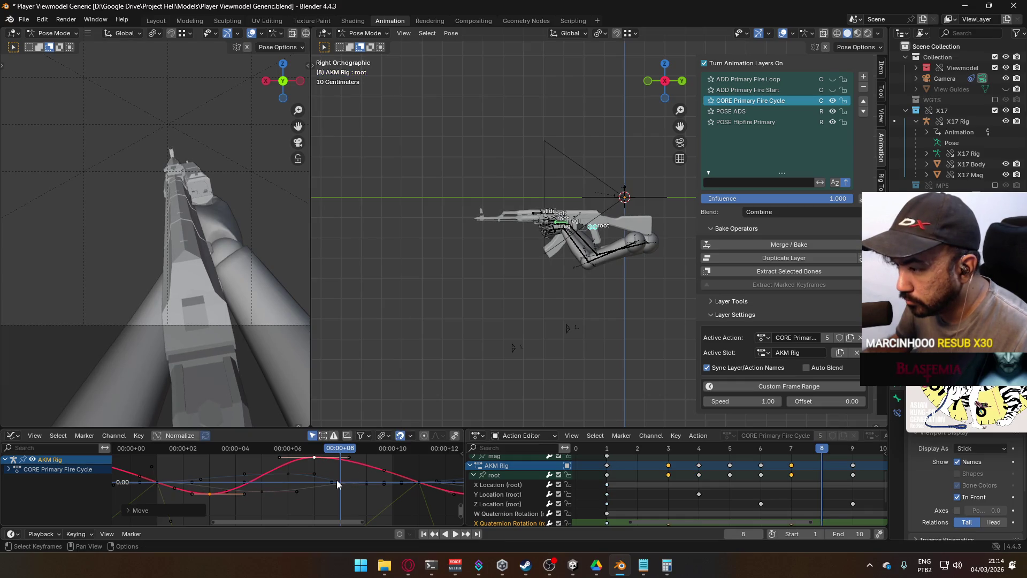
{"action": "middle_click_drag", "start_coordinate": [683, 475], "coordinate": [577, 477]}
Insert keys at frame 9, move them one frame later to frame 10, and return to frame 1.
{"action": "left_click_drag", "start_coordinate": [342, 453], "coordinate": [364, 453]}
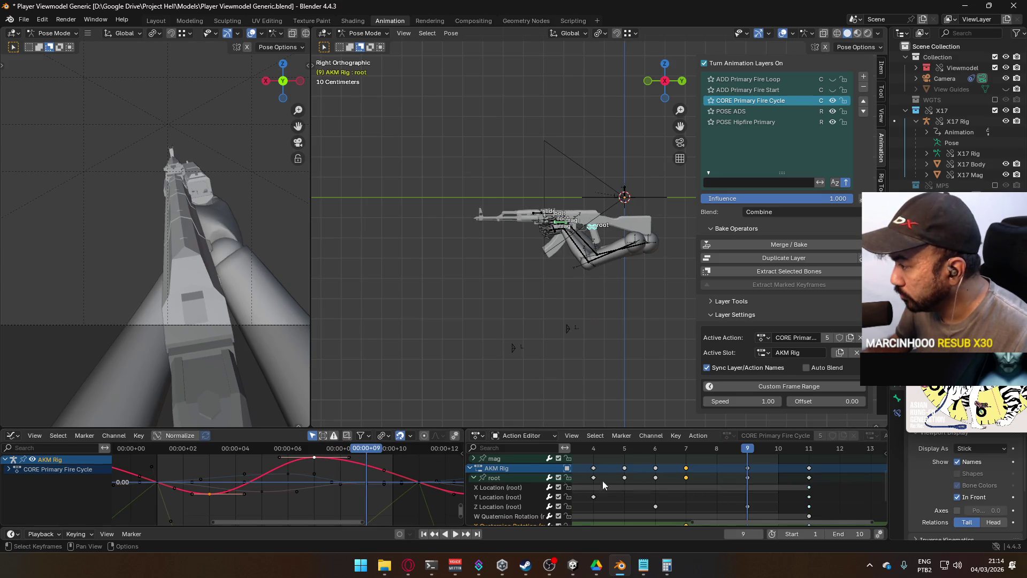
{"action": "key", "text": "i"}
{"action": "left_click", "coordinate": [365, 467]}
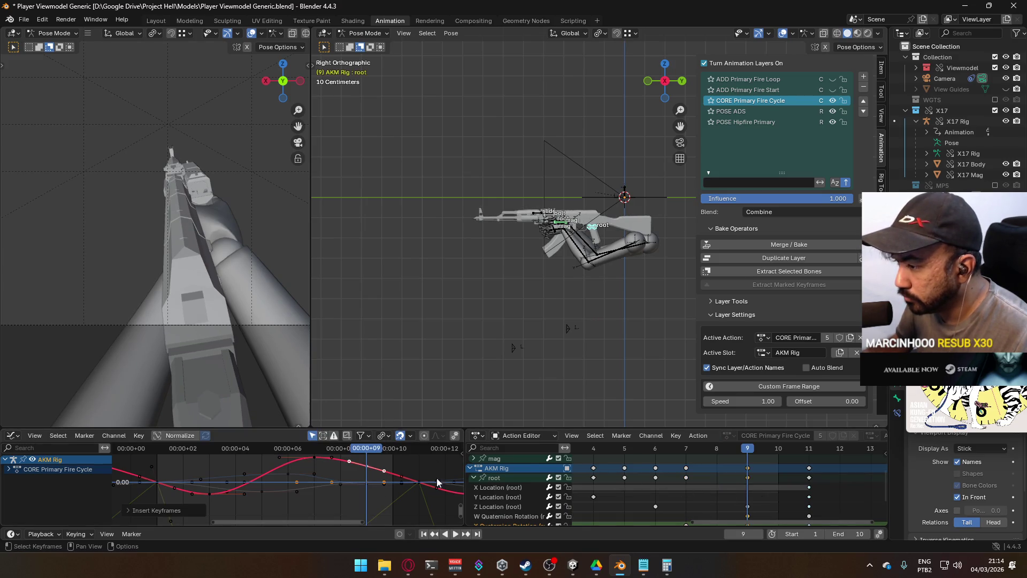
{"action": "mouse_move", "coordinate": [714, 506]}
{"action": "middle_mouse_down"}
{"action": "mouse_move", "coordinate": [726, 486]}
{"action": "mouse_move", "coordinate": [706, 462]}
{"action": "middle_mouse_up"}
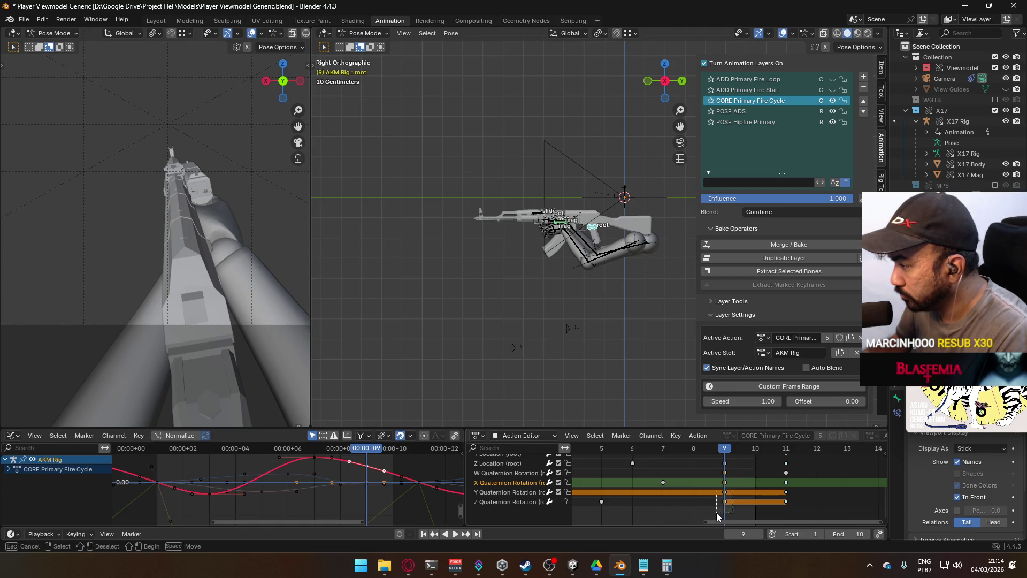
{"action": "middle_click_drag", "start_coordinate": [742, 496], "coordinate": [750, 498]}
{"action": "scroll", "coordinate": [750, 498], "scroll_direction": "down", "scroll_amount": 2}
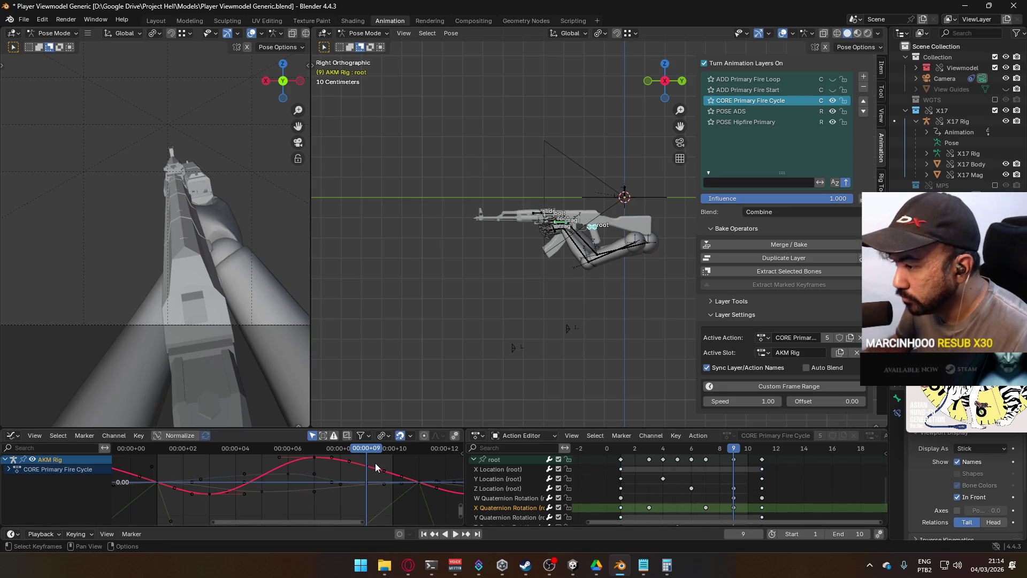
{"action": "key", "text": "g"}
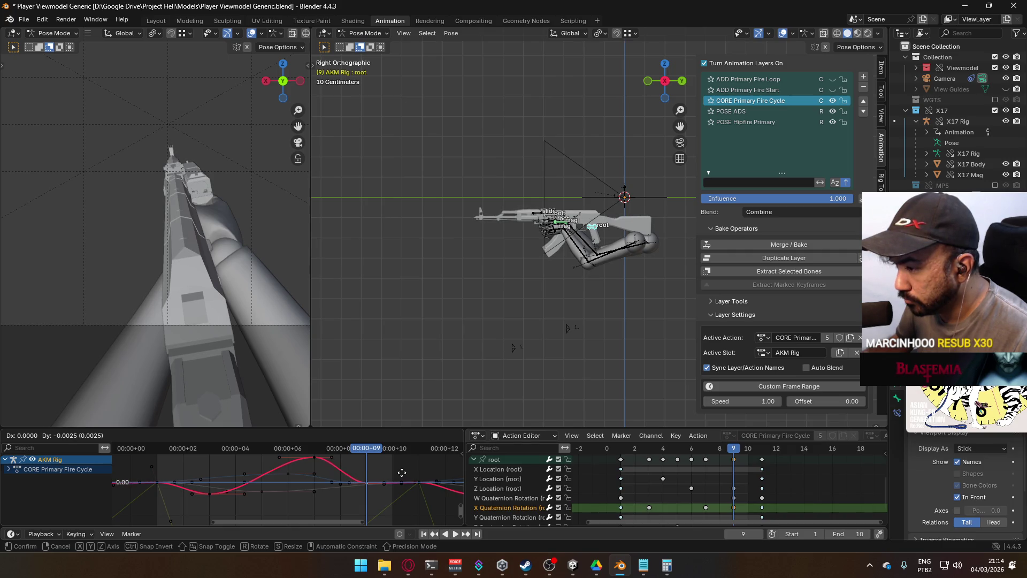
{"action": "left_click", "coordinate": [402, 472]}
{"action": "key", "text": "g"}
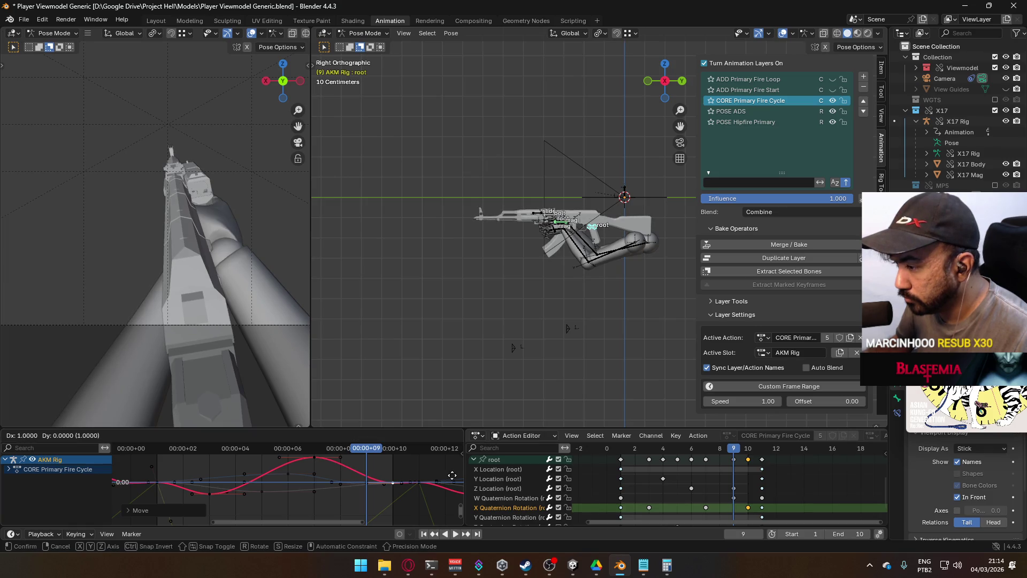
{"action": "left_click", "coordinate": [452, 475]}
{"action": "left_click_drag", "start_coordinate": [360, 453], "coordinate": [165, 448]}
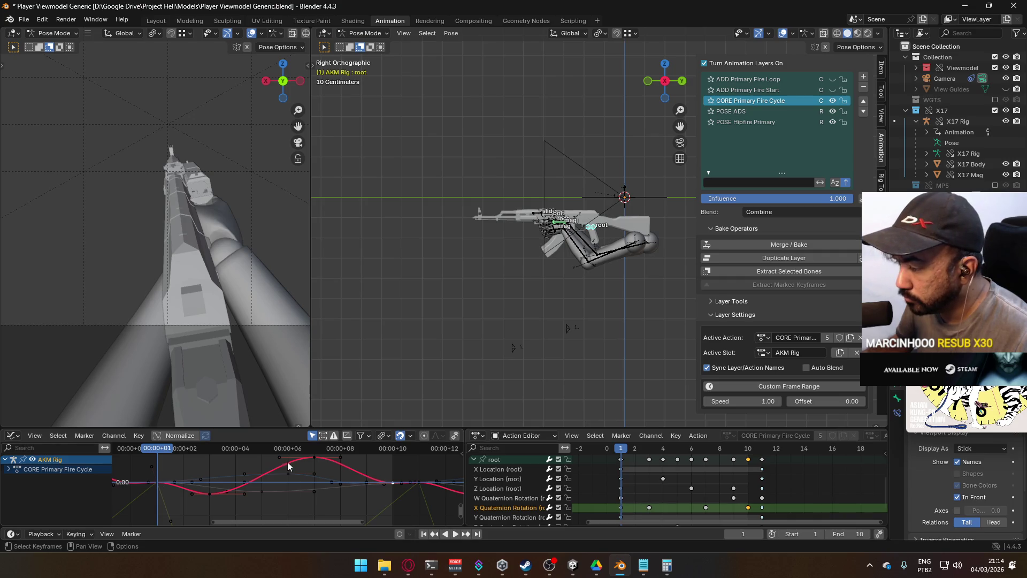
Turn off POSE ADS, rotate the frame-0 key's handles, then activate the ADD Primary Fire Start layer.
{"action": "key", "text": "space"}
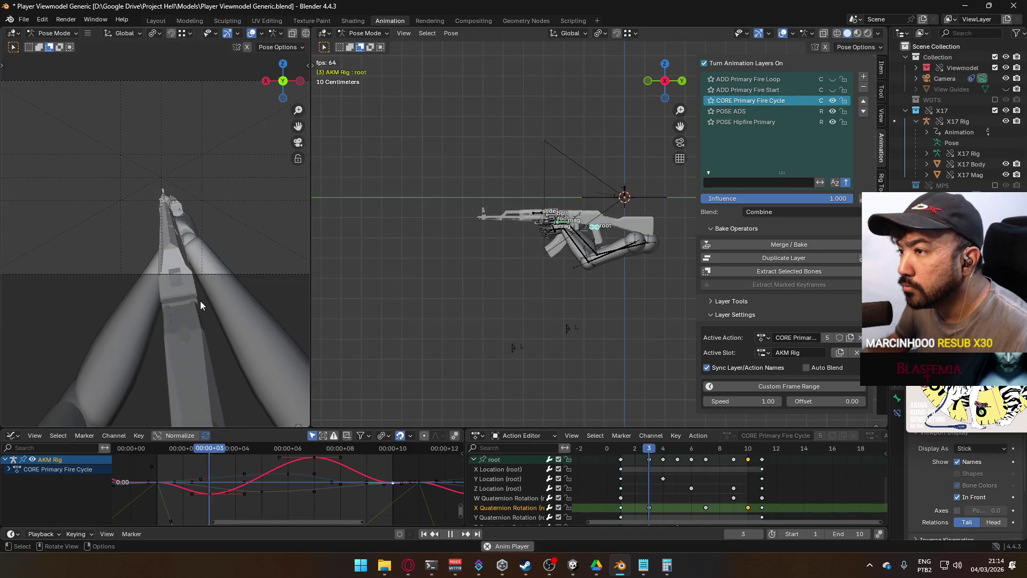
{"action": "left_click", "coordinate": [833, 112]}
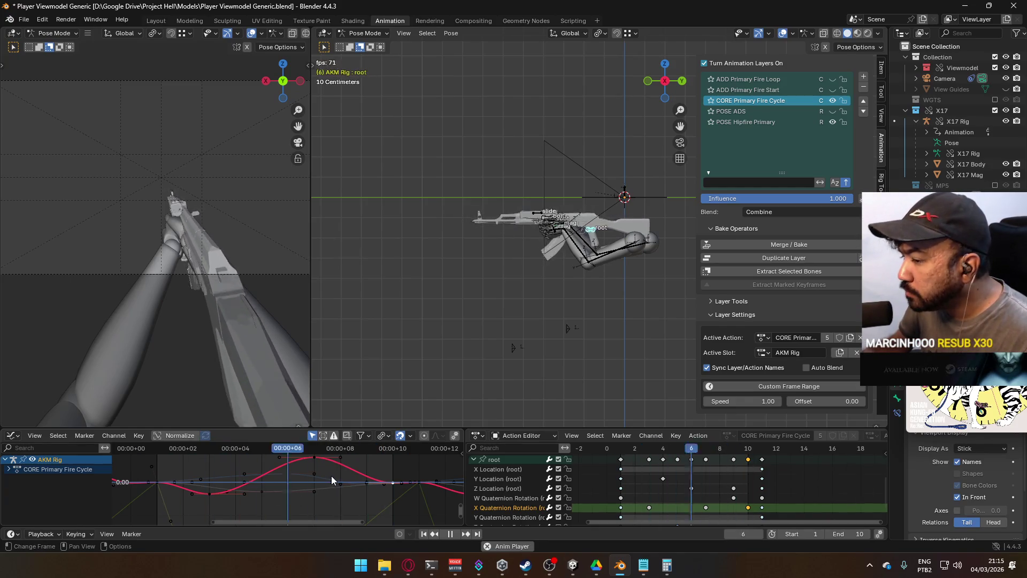
{"action": "left_click", "coordinate": [157, 482]}
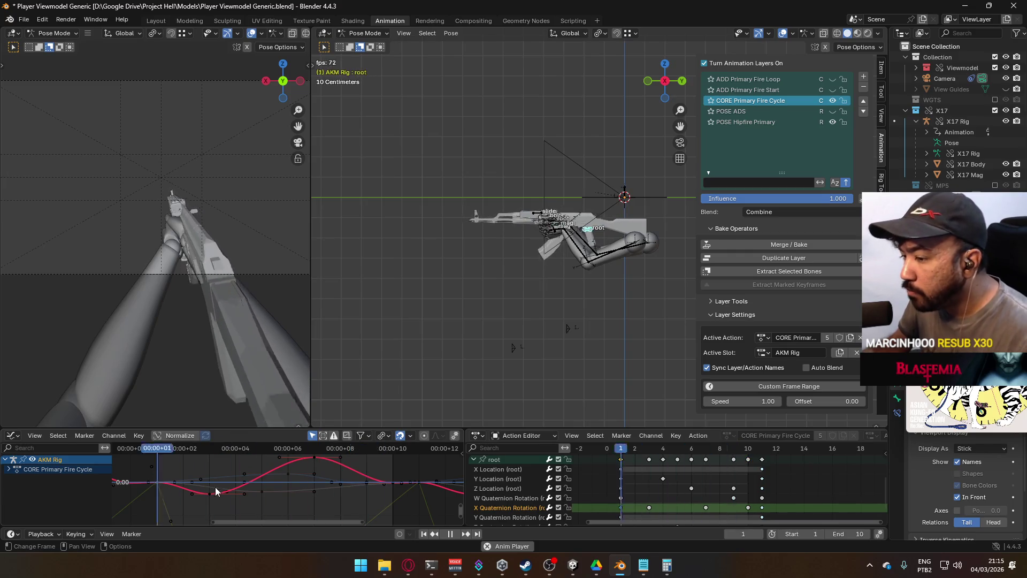
{"action": "key", "text": "r"}
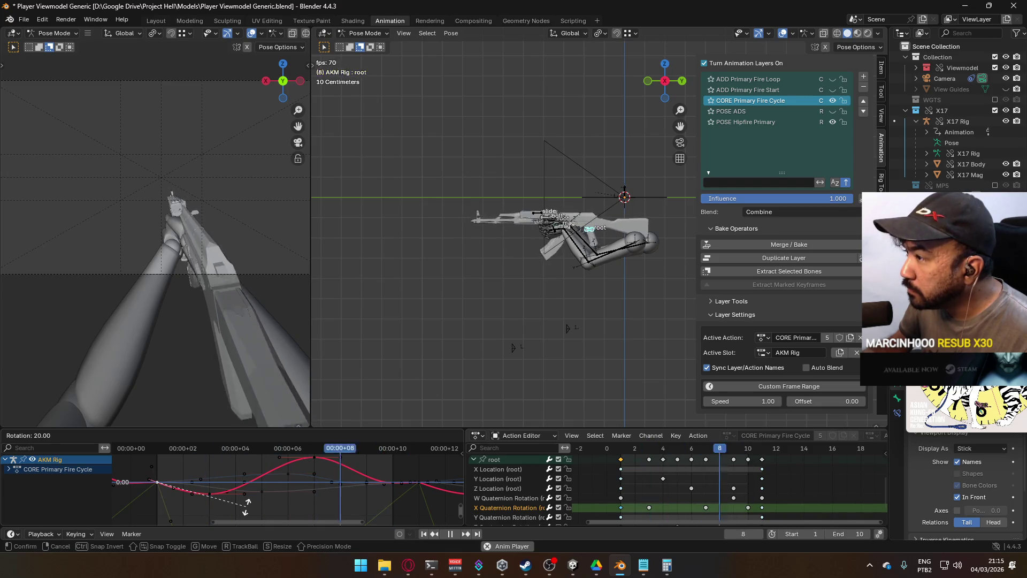
{"action": "left_click", "coordinate": [246, 507]}
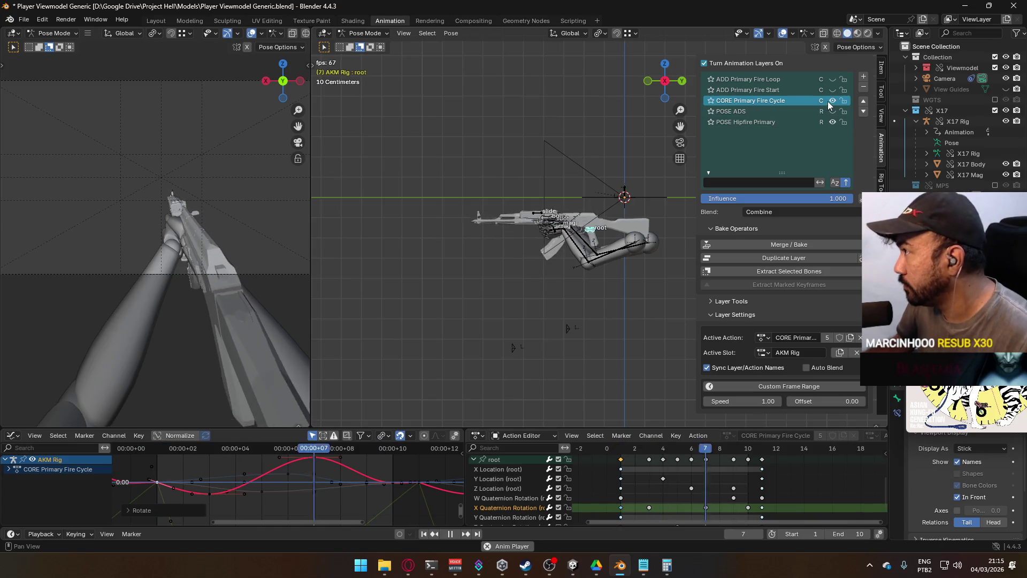
{"action": "left_click", "coordinate": [801, 91]}
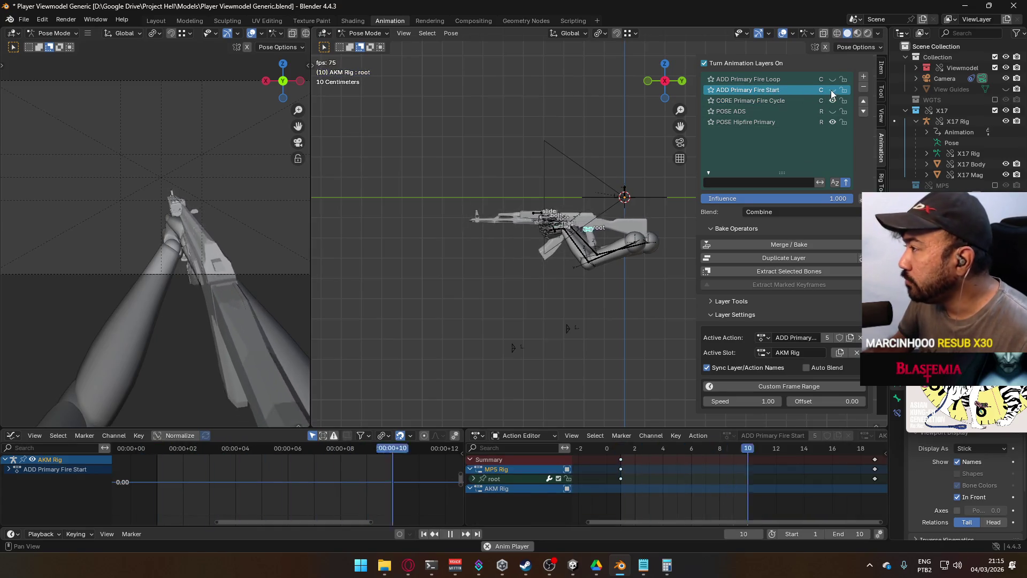
Inspect the ADD Primary Fire Loop and ADD Primary Fire Start layers, placing the playhead at frame 113.
{"action": "left_click", "coordinate": [786, 80]}
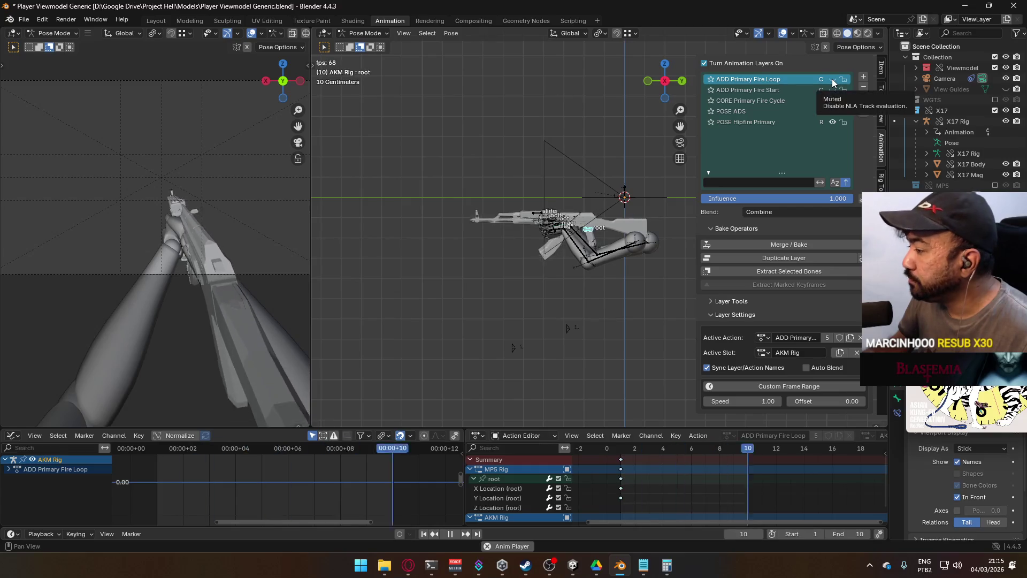
{"action": "scroll", "coordinate": [675, 484], "scroll_direction": "down", "scroll_amount": 2}
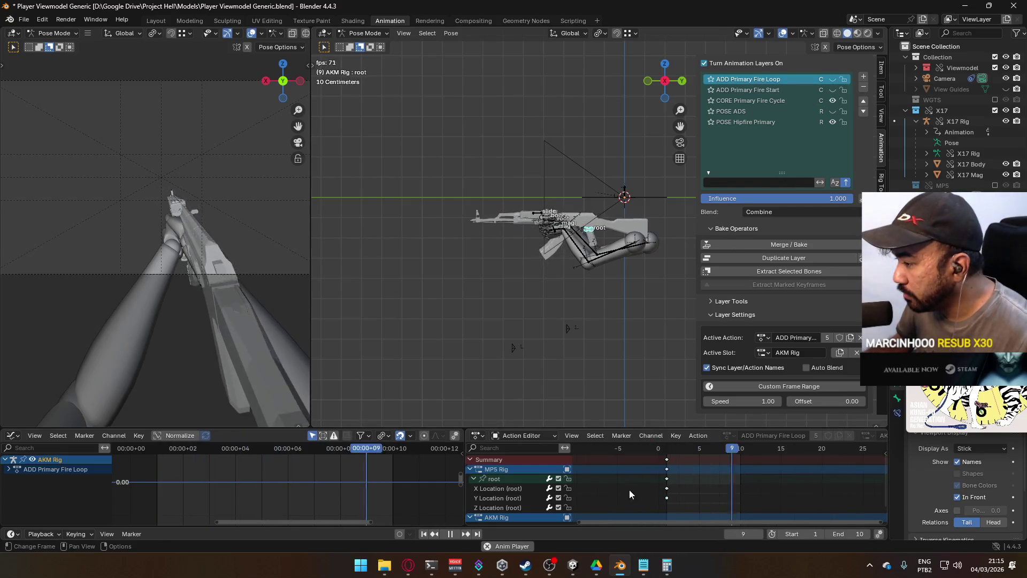
{"action": "left_click", "coordinate": [470, 469]}
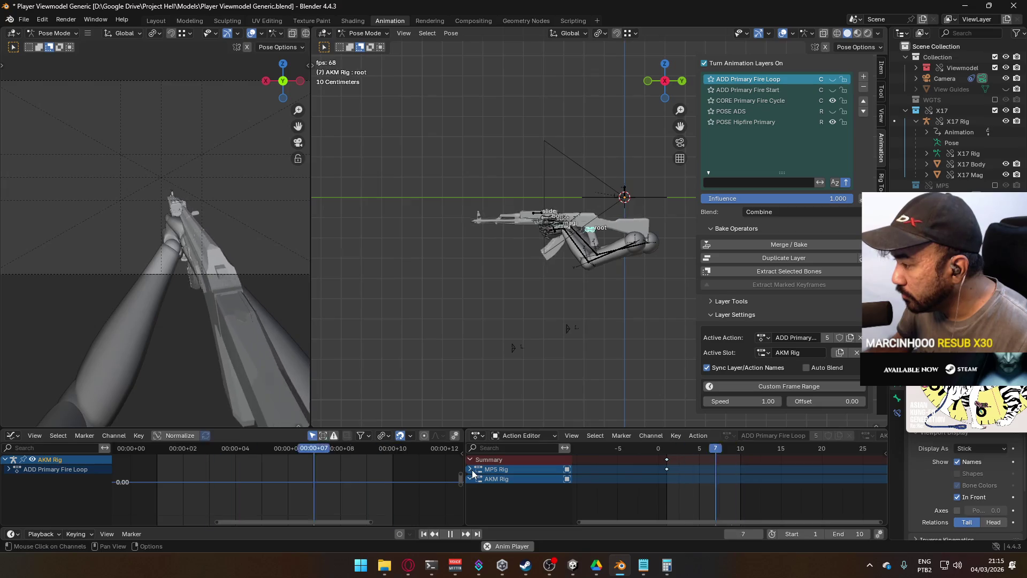
{"action": "left_click", "coordinate": [469, 469]}
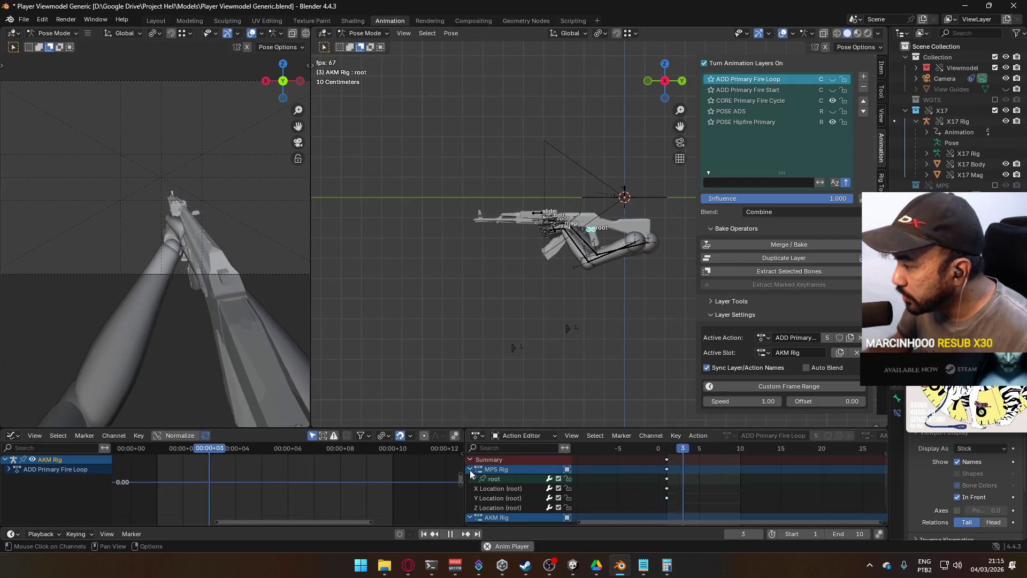
{"action": "left_click", "coordinate": [747, 90]}
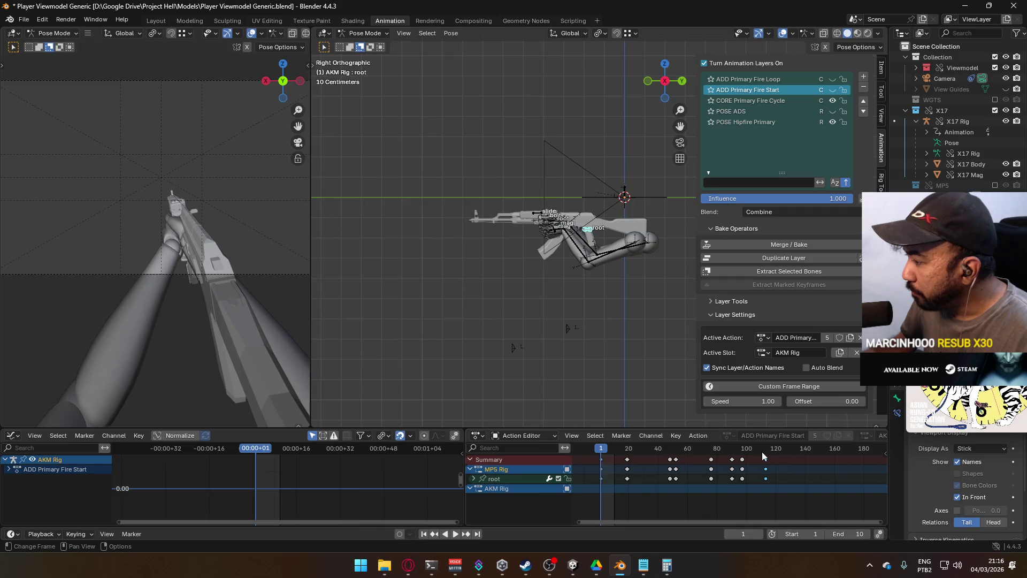
{"action": "left_click_drag", "start_coordinate": [765, 452], "coordinate": [765, 451]}
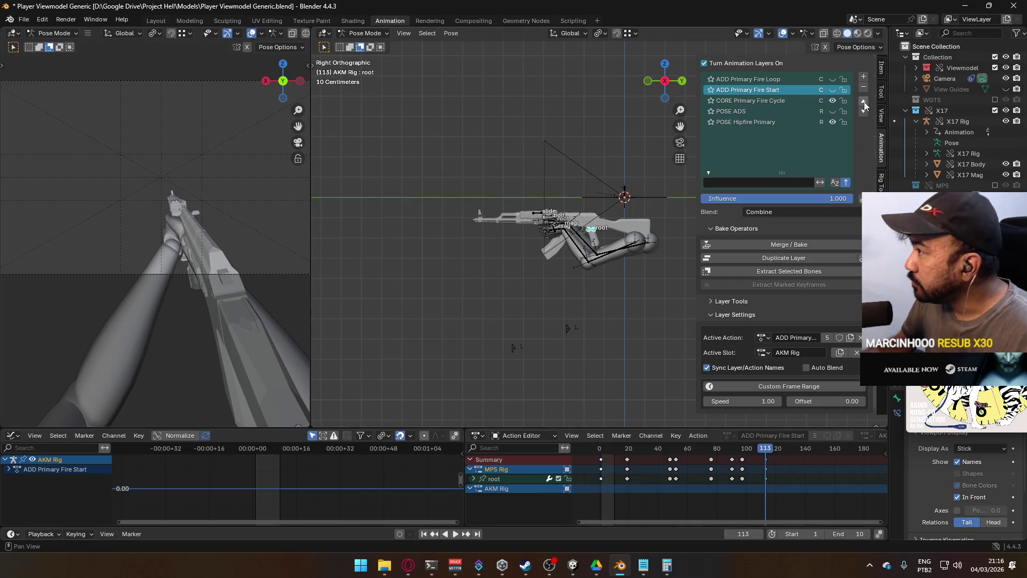
Inspect the CORE Primary Fire Cycle layer's curves and bring the playhead back to frame 111.
{"action": "left_click", "coordinate": [795, 100]}
{"action": "scroll", "coordinate": [322, 478], "scroll_direction": "down", "scroll_amount": 8, "text": "ctrl"}
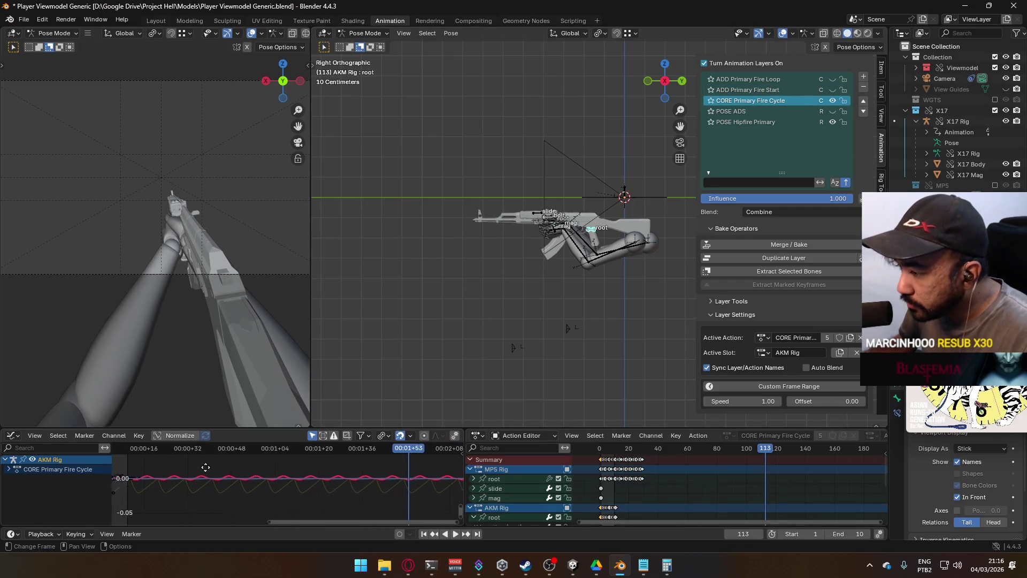
{"action": "scroll", "coordinate": [368, 480], "scroll_direction": "up", "scroll_amount": 2}
{"action": "scroll", "coordinate": [195, 478], "scroll_direction": "up", "scroll_amount": 5, "text": "ctrl"}
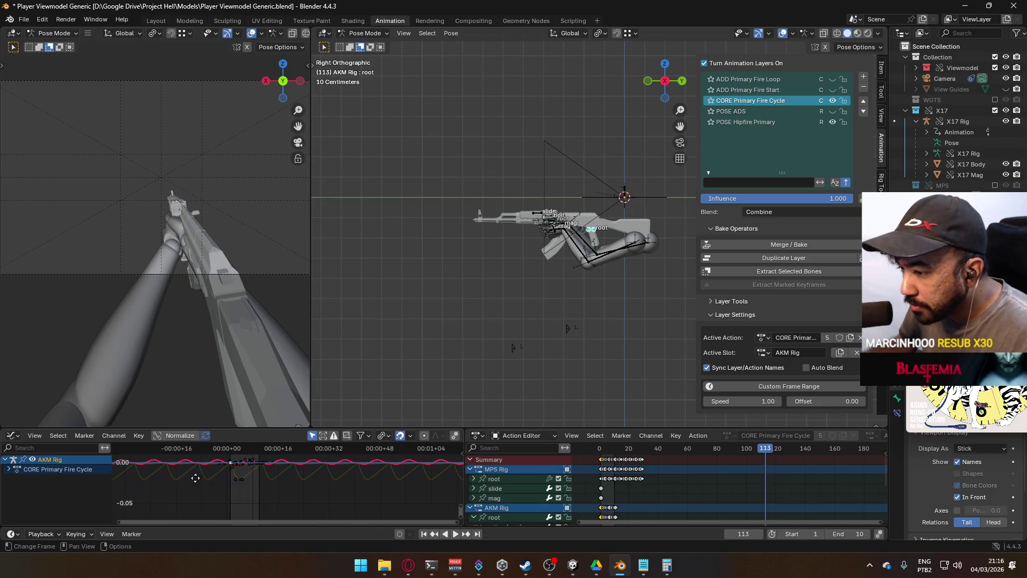
{"action": "scroll", "coordinate": [251, 476], "scroll_direction": "up", "scroll_amount": 5}
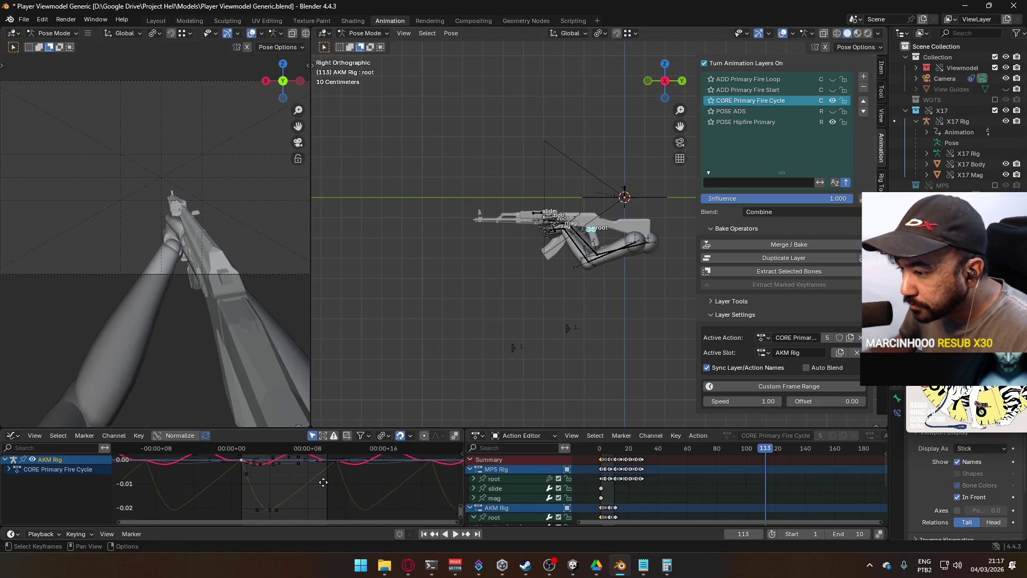
{"action": "scroll", "coordinate": [335, 489], "scroll_direction": "down", "scroll_amount": 10, "text": "ctrl"}
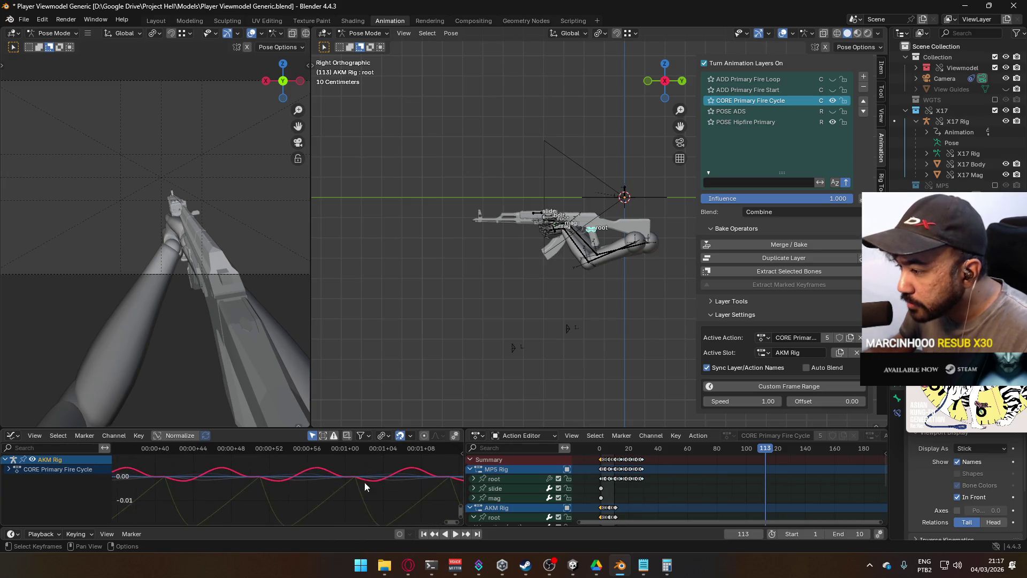
{"action": "middle_click_drag", "start_coordinate": [438, 467], "coordinate": [290, 473]}
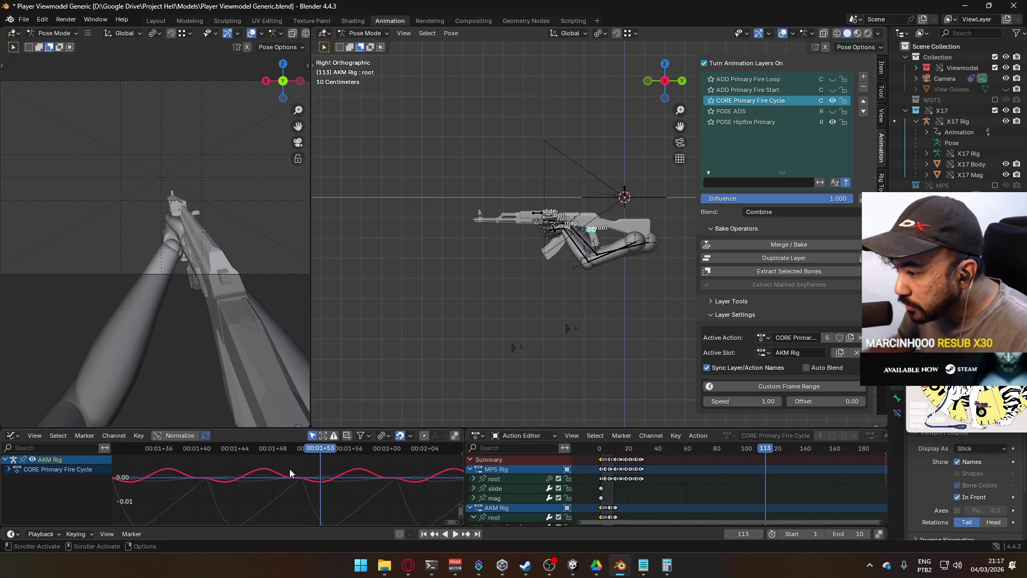
{"action": "left_click_drag", "start_coordinate": [318, 448], "coordinate": [294, 459]}
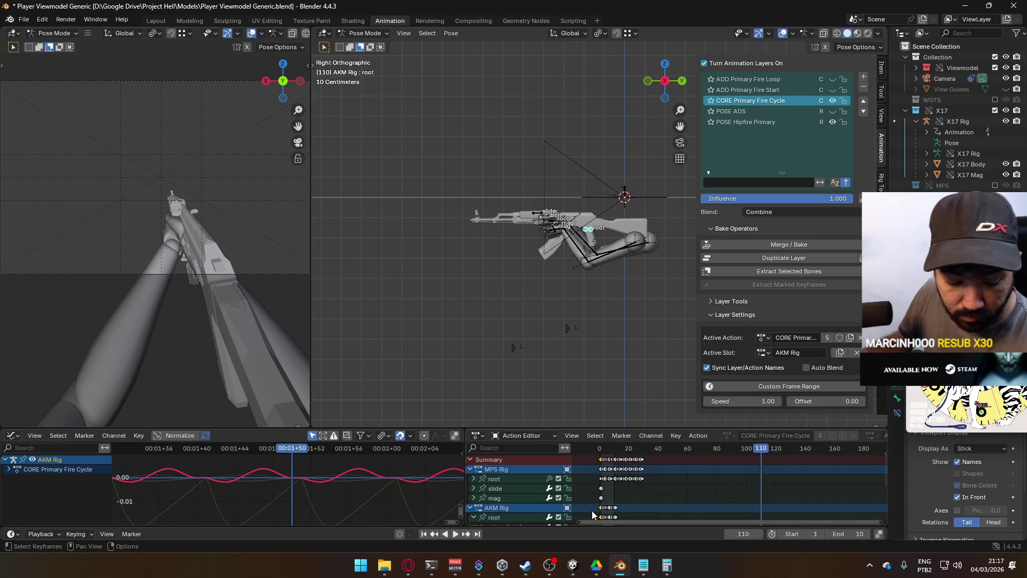
Select ADD Primary Fire Loop in the layer list so its keys fill the editors.
{"action": "mouse_move", "coordinate": [623, 497]}
{"action": "middle_mouse_down", "text": "ctrl"}
{"action": "mouse_move", "coordinate": [681, 455]}
{"action": "mouse_move", "coordinate": [680, 469]}
{"action": "middle_mouse_up", "text": "ctrl"}
{"action": "scroll", "coordinate": [694, 453], "scroll_direction": "down", "scroll_amount": 5}
{"action": "scroll", "coordinate": [693, 454], "scroll_direction": "up", "scroll_amount": 10}
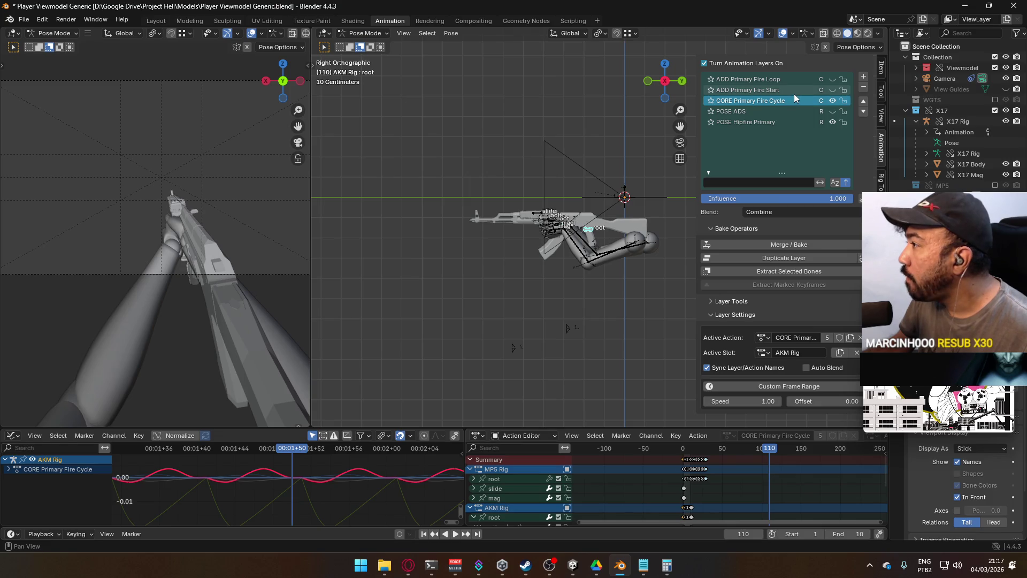
{"action": "left_click", "coordinate": [792, 80]}
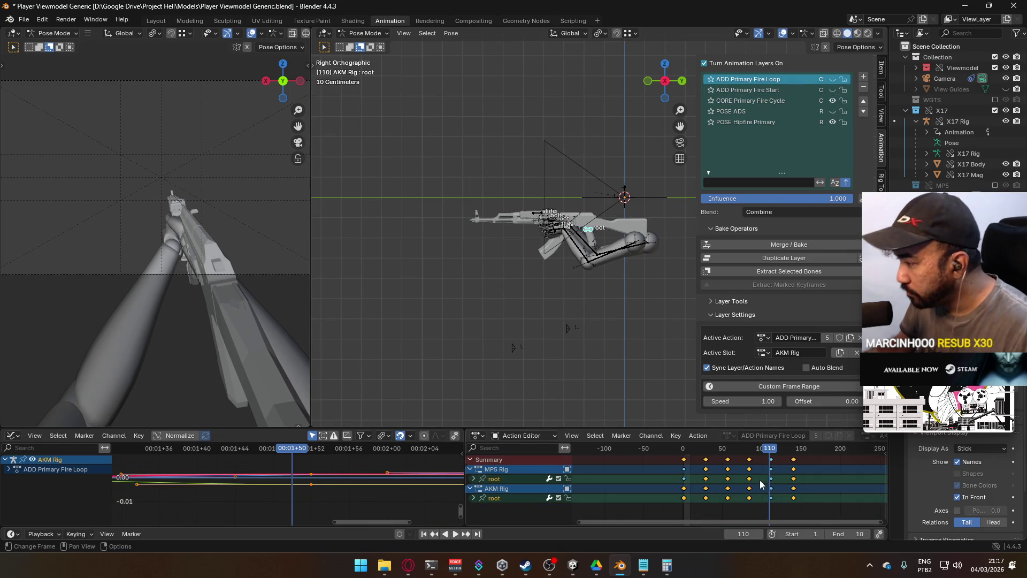
{"action": "scroll", "coordinate": [755, 485], "scroll_direction": "up", "scroll_amount": 3}
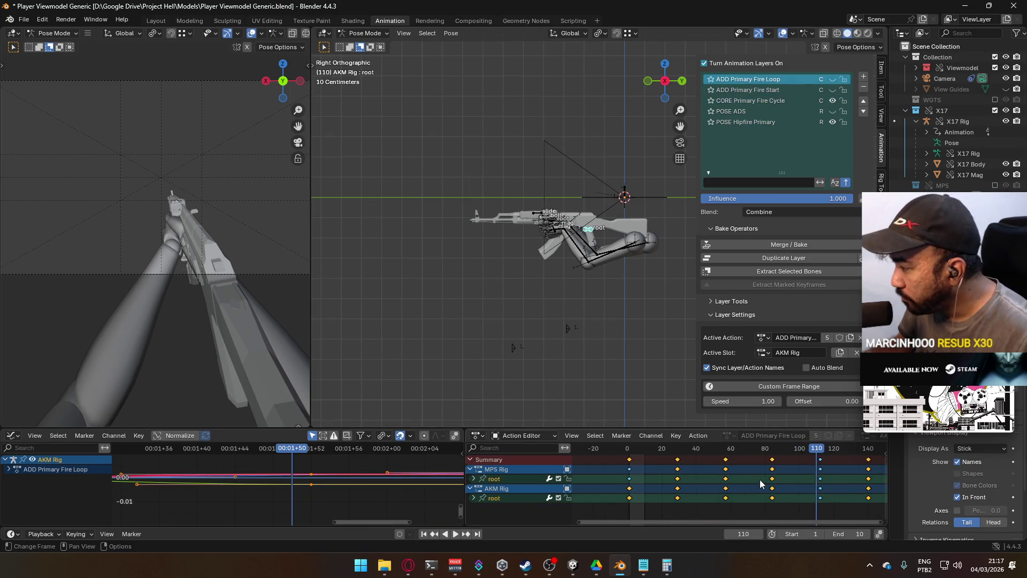
From frame 1, scale the ADD Primary Fire Loop keys slightly shorter along time.
{"action": "left_click", "coordinate": [629, 451]}
{"action": "scroll", "coordinate": [704, 461], "scroll_direction": "up", "scroll_amount": 2}
{"action": "scroll", "coordinate": [704, 461], "scroll_direction": "up", "scroll_amount": 3}
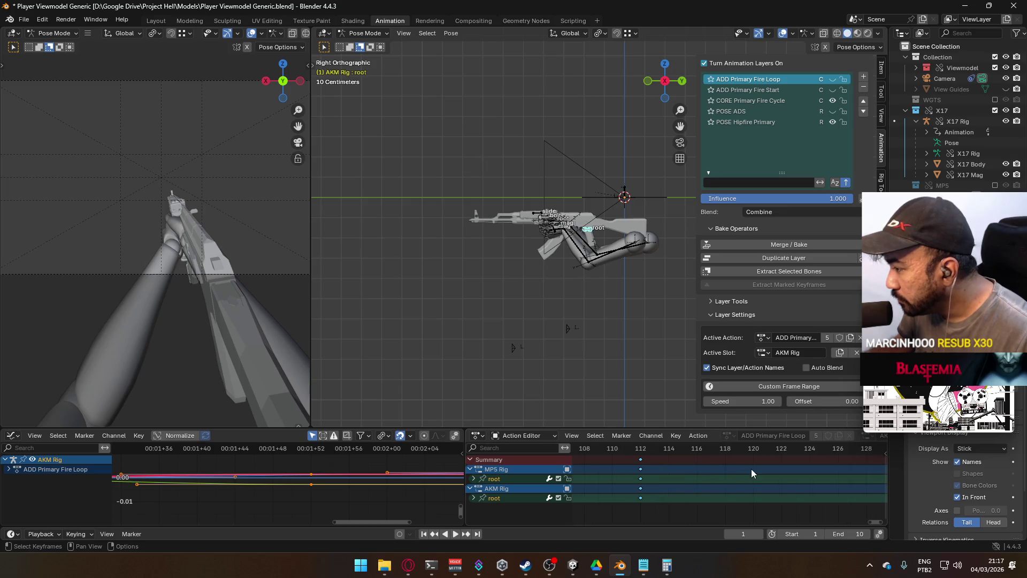
{"action": "key", "text": "s"}
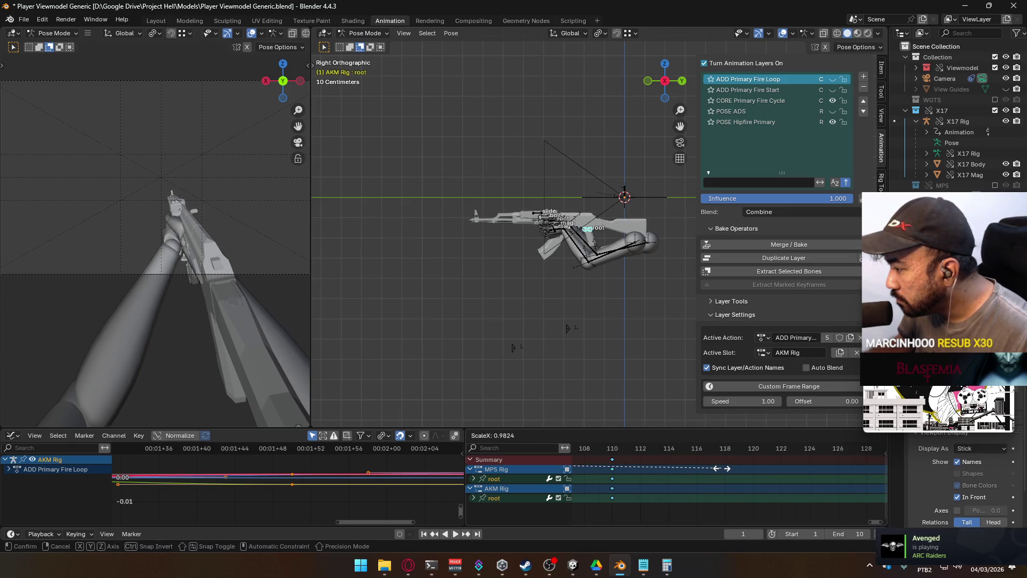
{"action": "left_click", "coordinate": [689, 463]}
Set the scene end frame to 108, start playback, and exclude the X17 collection.
{"action": "scroll", "coordinate": [689, 463], "scroll_direction": "down", "scroll_amount": 2}
{"action": "scroll", "coordinate": [712, 471], "scroll_direction": "down", "scroll_amount": 3}
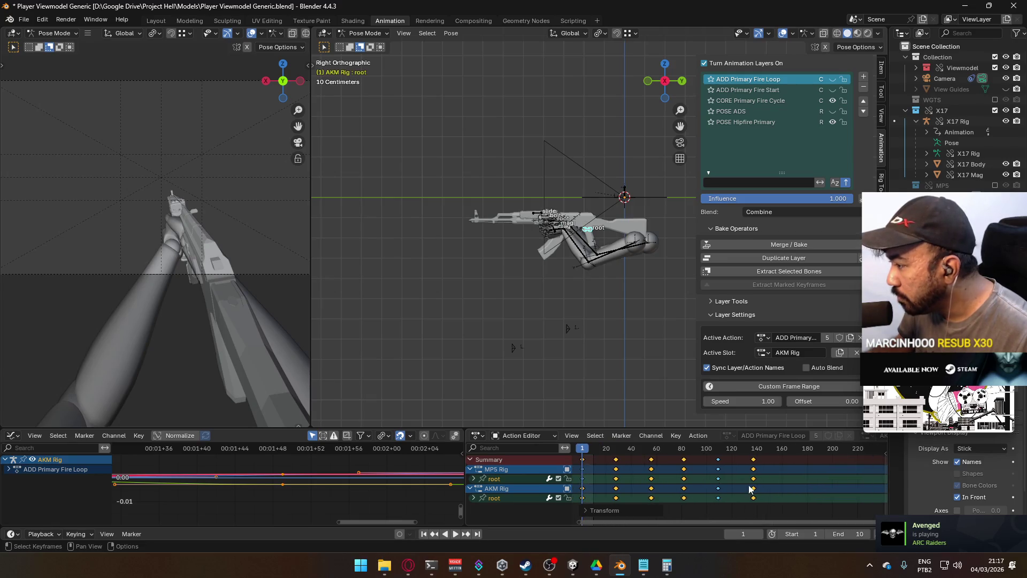
{"action": "left_click", "coordinate": [718, 449]}
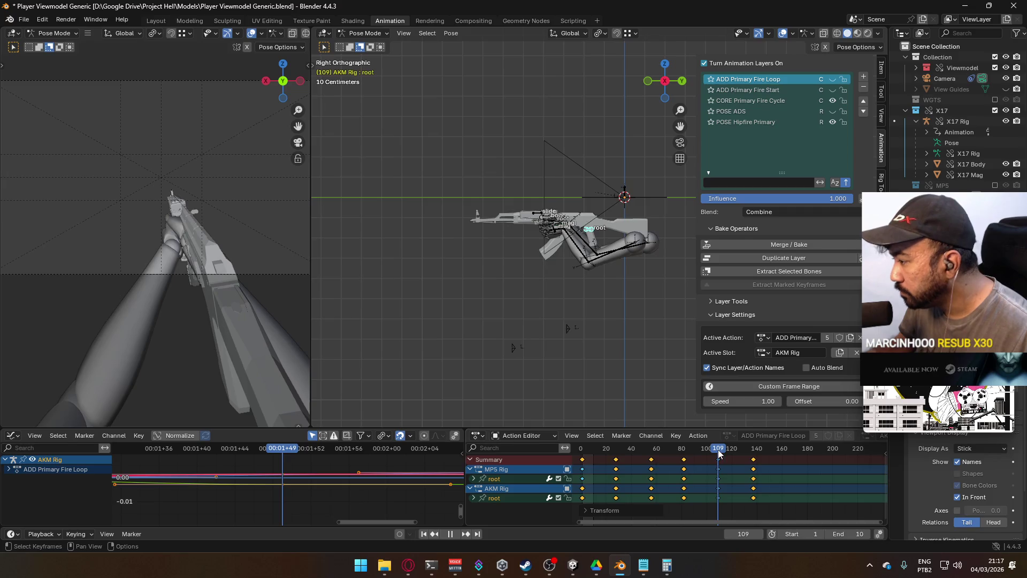
{"action": "scroll", "coordinate": [729, 469], "scroll_direction": "up", "scroll_amount": 1}
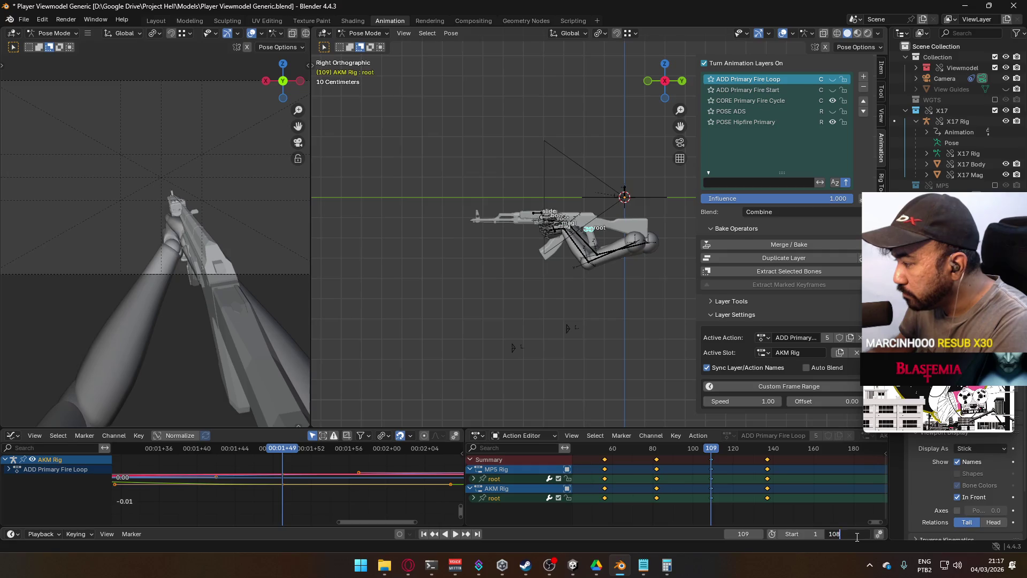
{"action": "key", "text": "Return"}
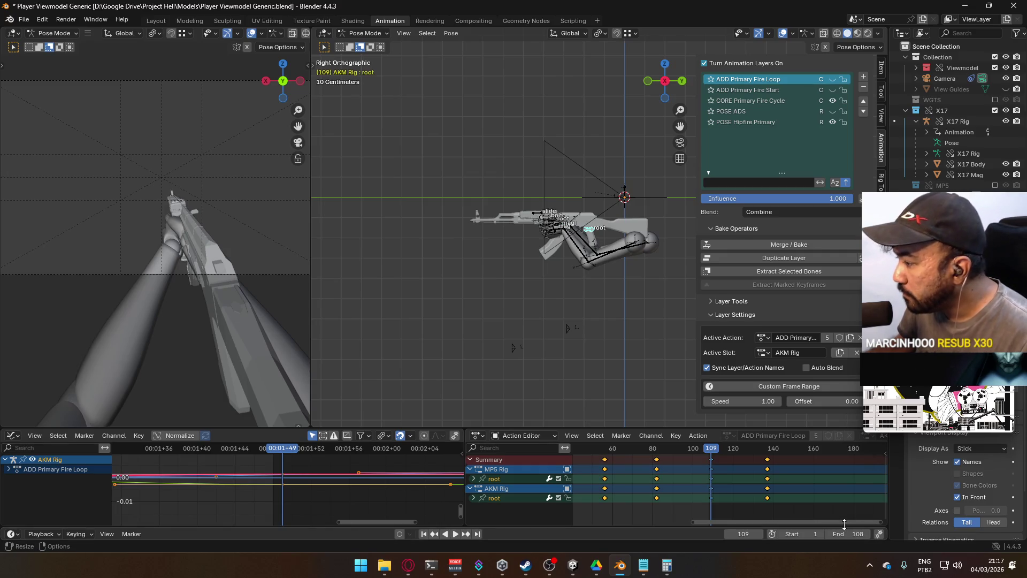
{"action": "key", "text": "space"}
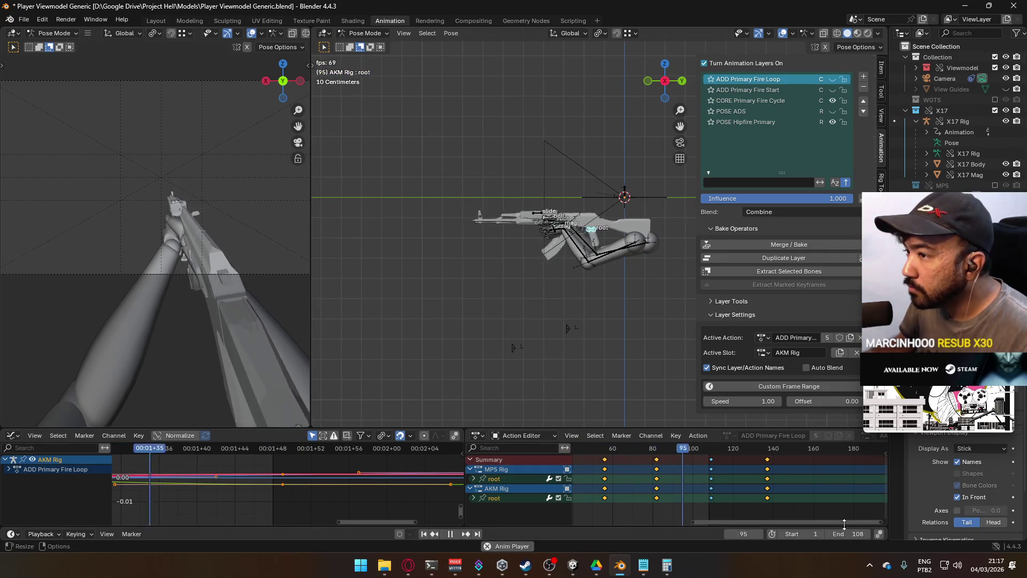
{"action": "left_click", "coordinate": [995, 111]}
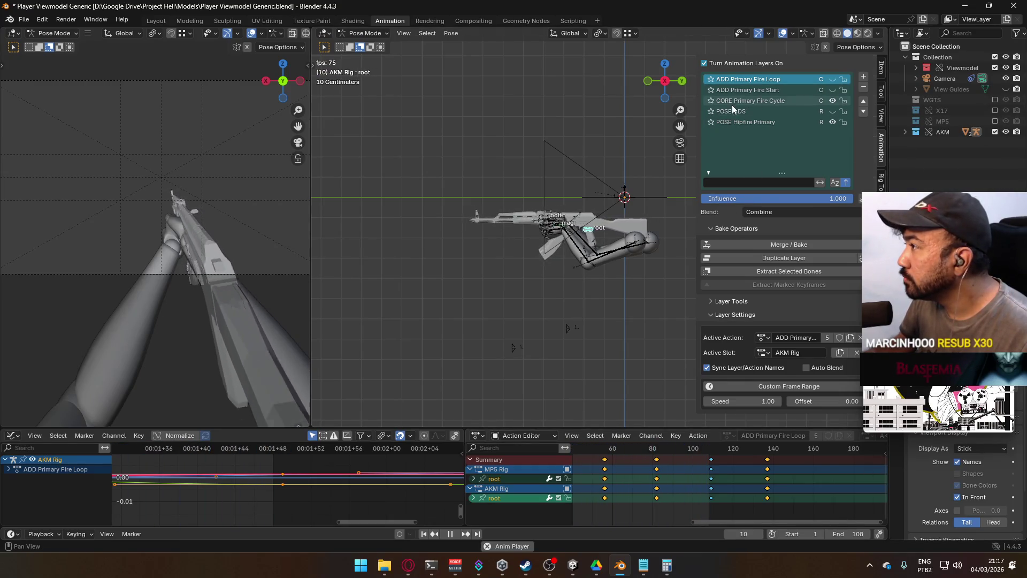
Turn off CORE Primary Fire Cycle, turn on ADD Primary Fire Loop, and frame all curves.
{"action": "left_click", "coordinate": [832, 100]}
{"action": "left_click", "coordinate": [835, 81]}
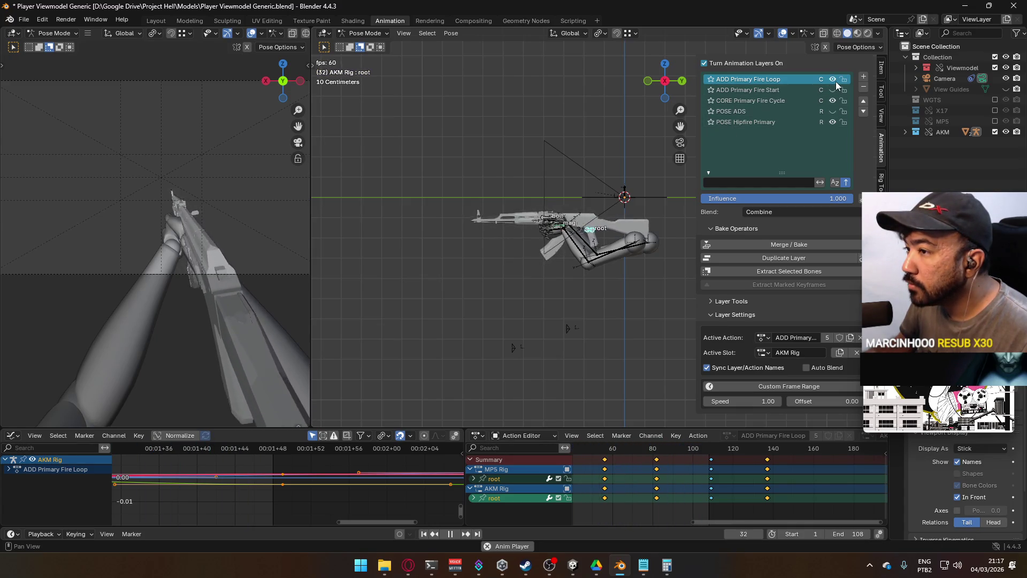
{"action": "left_click", "coordinate": [832, 100]}
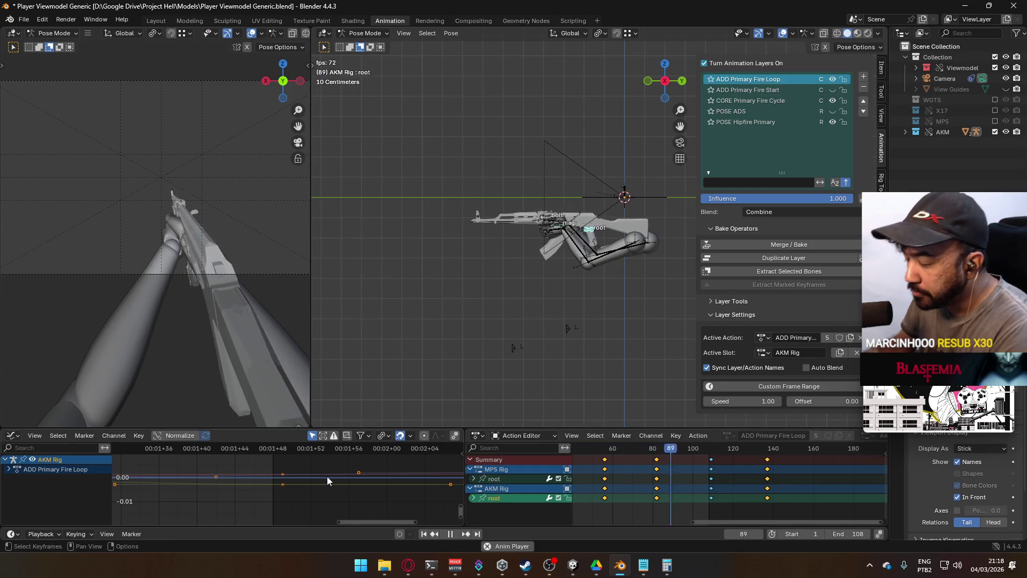
{"action": "key", "text": "Home"}
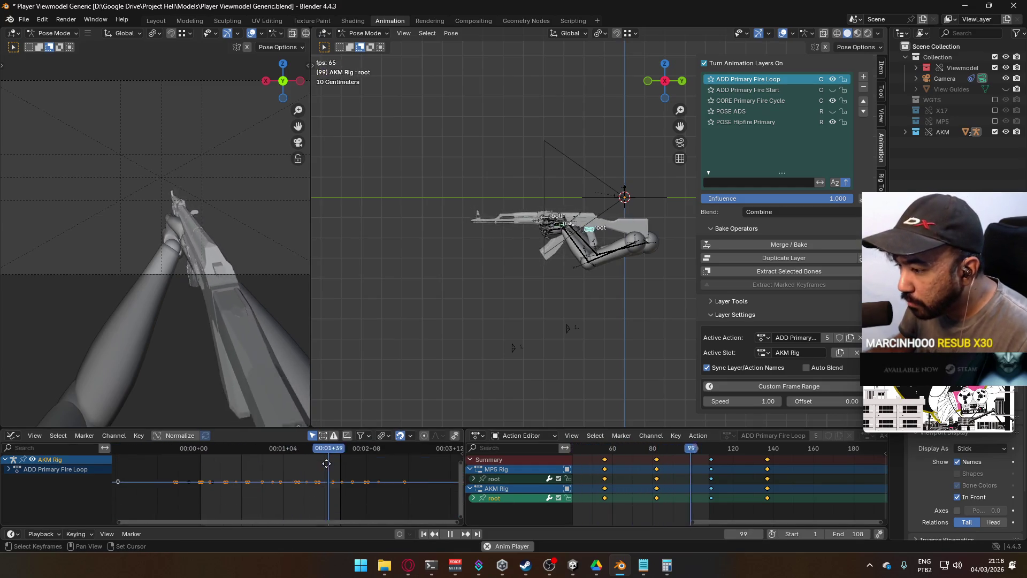
{"action": "left_click", "coordinate": [474, 497]}
Frame all keys and select the root bone's channel group, fitting its curves in view.
{"action": "scroll", "coordinate": [582, 520], "scroll_direction": "down", "scroll_amount": 3}
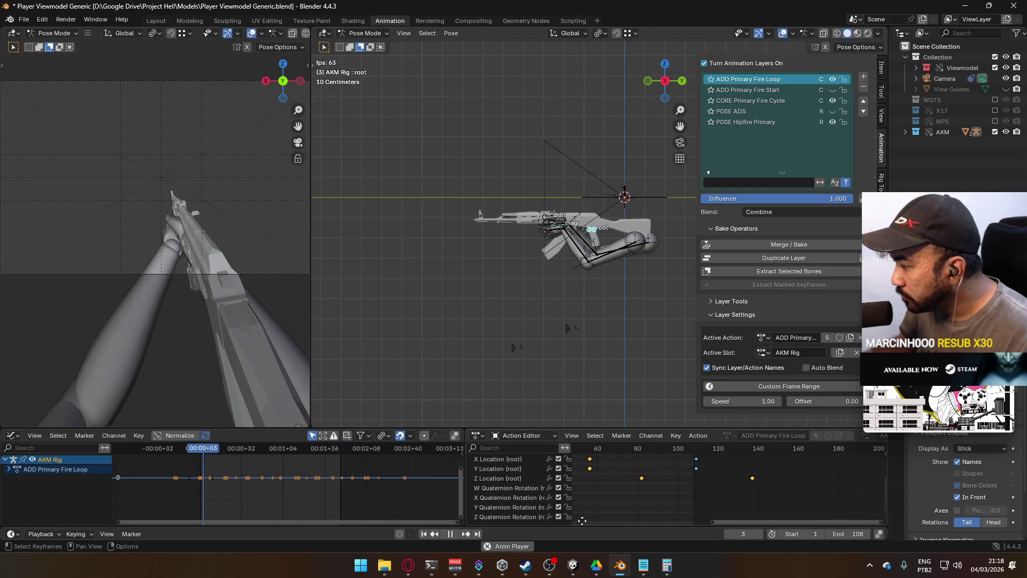
{"action": "key", "text": "Home"}
{"action": "scroll", "coordinate": [683, 467], "scroll_direction": "down", "scroll_amount": 4}
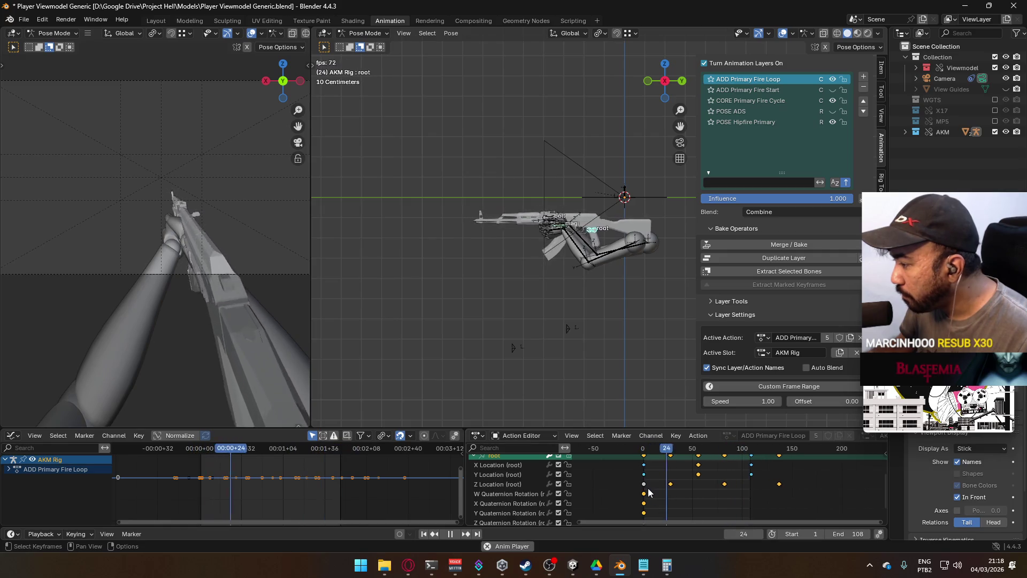
{"action": "left_click", "coordinate": [644, 484]}
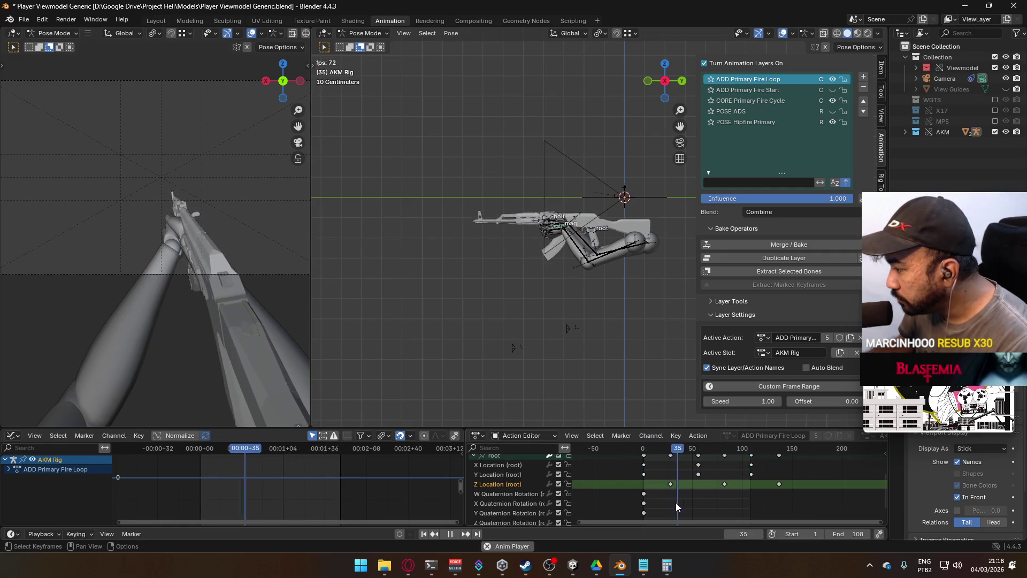
{"action": "middle_click_drag", "start_coordinate": [660, 498], "coordinate": [663, 465]}
{"action": "middle_click_drag", "start_coordinate": [684, 501], "coordinate": [678, 496]}
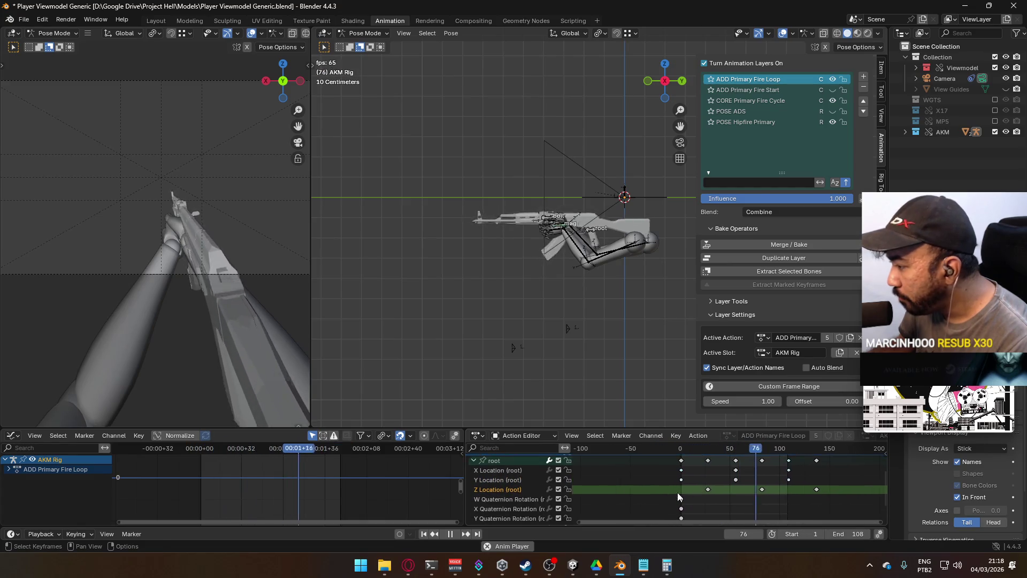
{"action": "left_click", "coordinate": [497, 460]}
{"action": "key", "text": "Home"}
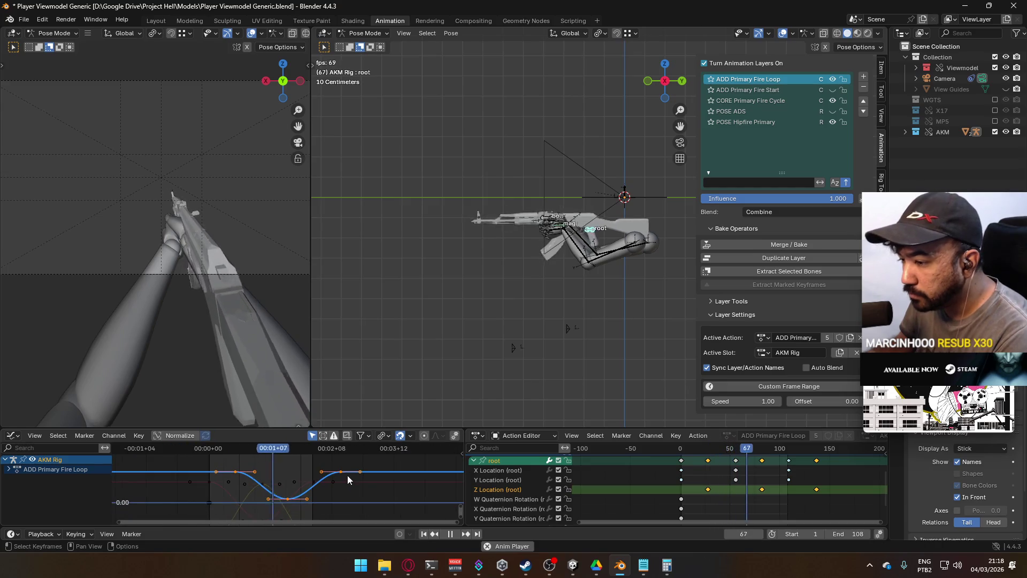
Apply Make Cyclic extrapolation to all root channels, then check the AKM Rig root curves.
{"action": "left_click", "coordinate": [525, 460]}
{"action": "key", "text": "shift+e"}
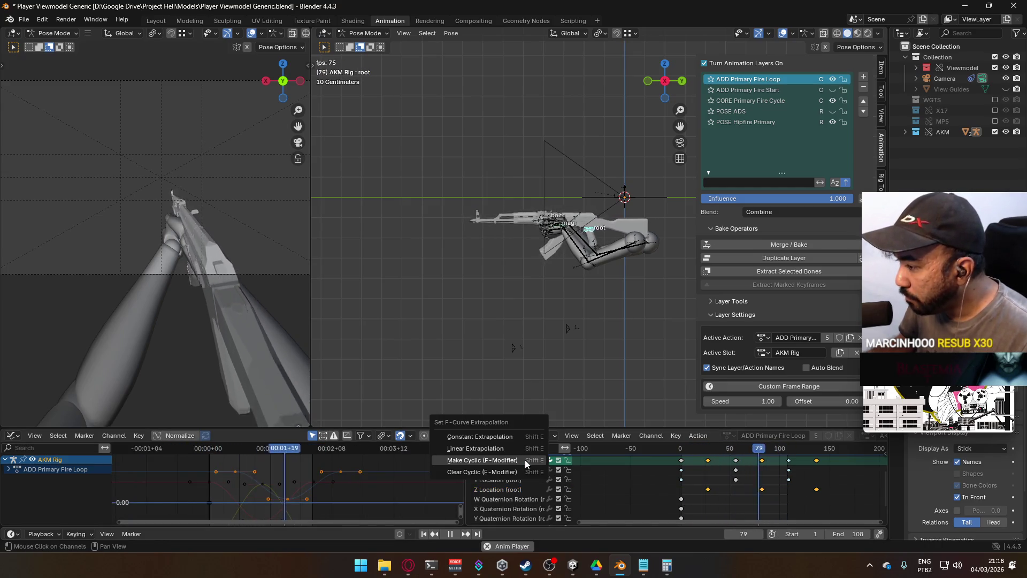
{"action": "left_click", "coordinate": [525, 460]}
{"action": "scroll", "coordinate": [521, 470], "scroll_direction": "down", "scroll_amount": 1}
{"action": "left_click", "coordinate": [512, 463]}
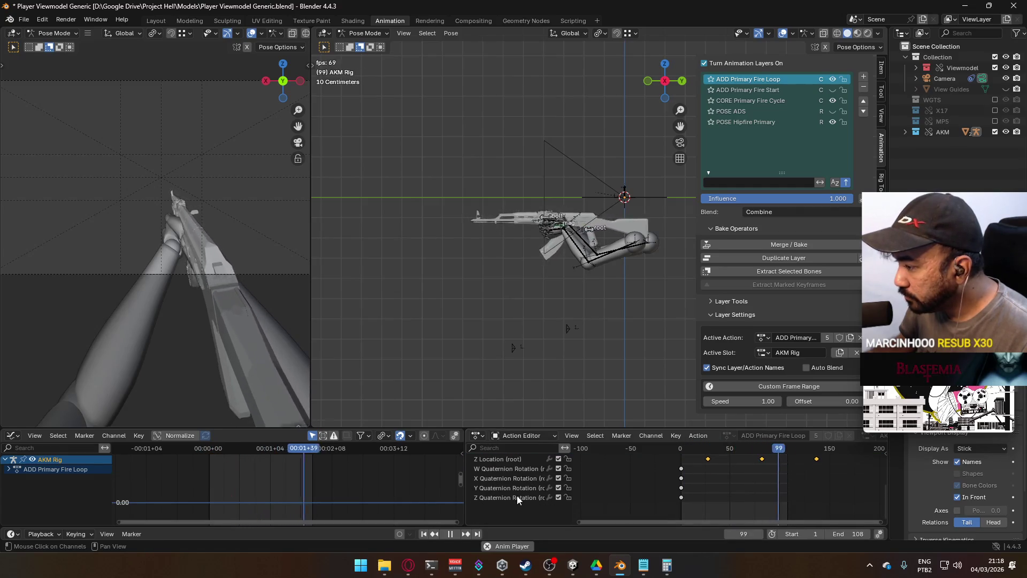
{"action": "key", "text": "a"}
{"action": "scroll", "coordinate": [522, 493], "scroll_direction": "down", "scroll_amount": 1}
{"action": "key", "text": "shift+e"}
{"action": "left_click", "coordinate": [522, 493]}
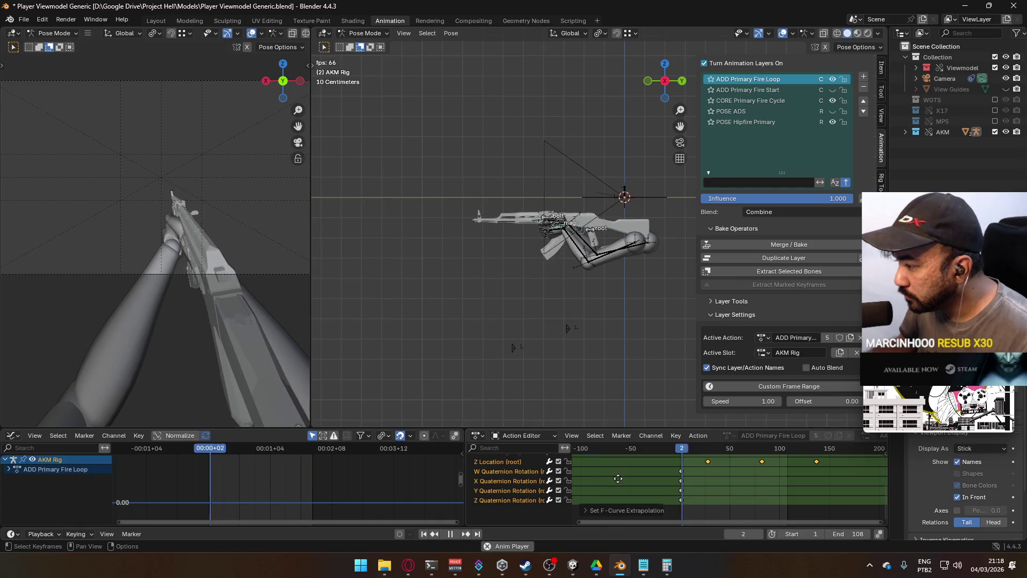
{"action": "scroll", "coordinate": [529, 482], "scroll_direction": "up", "scroll_amount": 4}
{"action": "left_click", "coordinate": [499, 474]}
{"action": "left_click", "coordinate": [493, 483]}
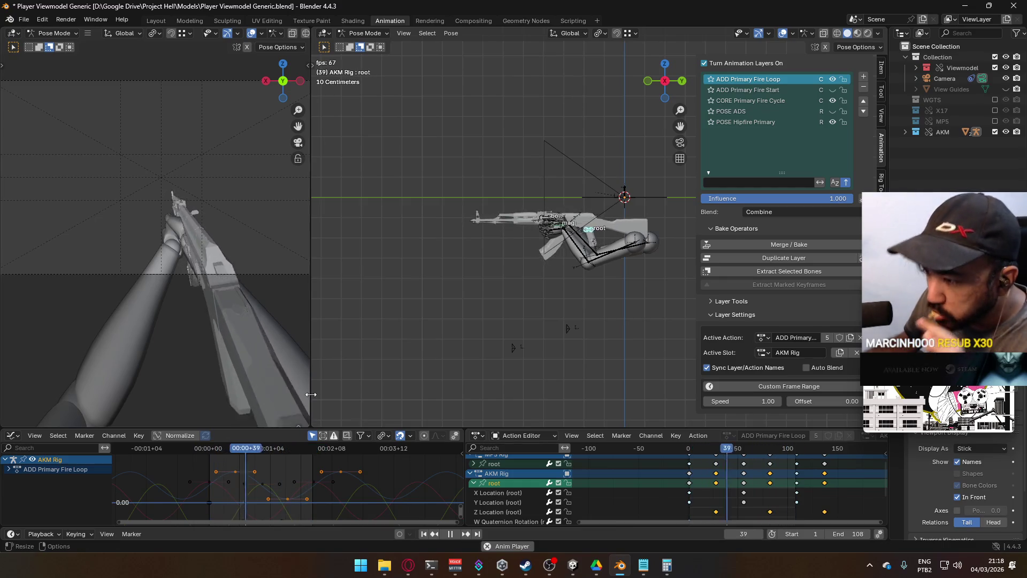
View ADD Primary Fire Start's keys across frames 60–160, glance at ADD Primary Fire Loop, then reselect Fire Start.
{"action": "left_click", "coordinate": [772, 91]}
{"action": "key", "text": "Home"}
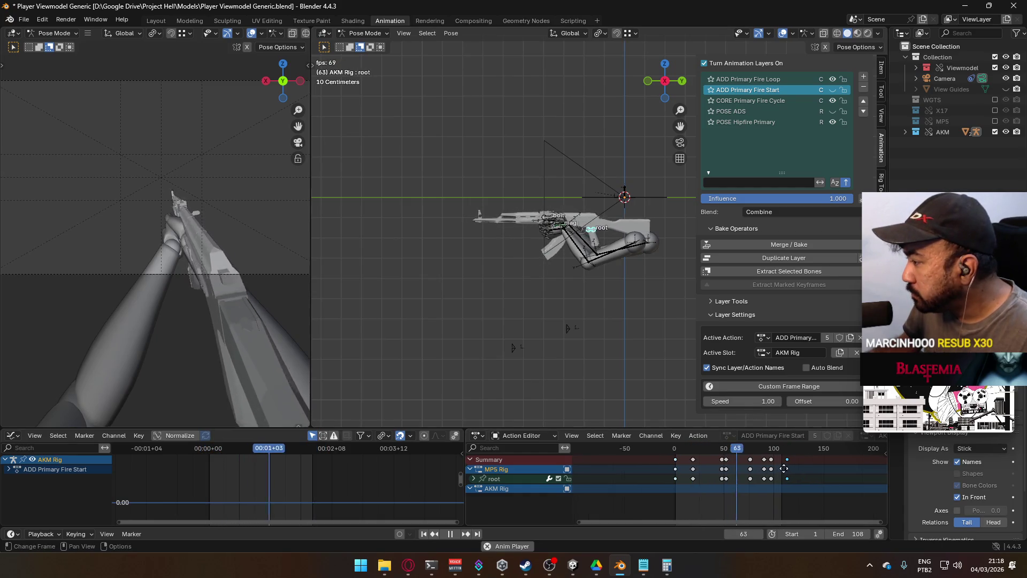
{"action": "scroll", "coordinate": [787, 464], "scroll_direction": "up", "scroll_amount": 1}
{"action": "middle_click_drag", "start_coordinate": [788, 464], "coordinate": [728, 483]}
{"action": "scroll", "coordinate": [728, 477], "scroll_direction": "down", "scroll_amount": 2}
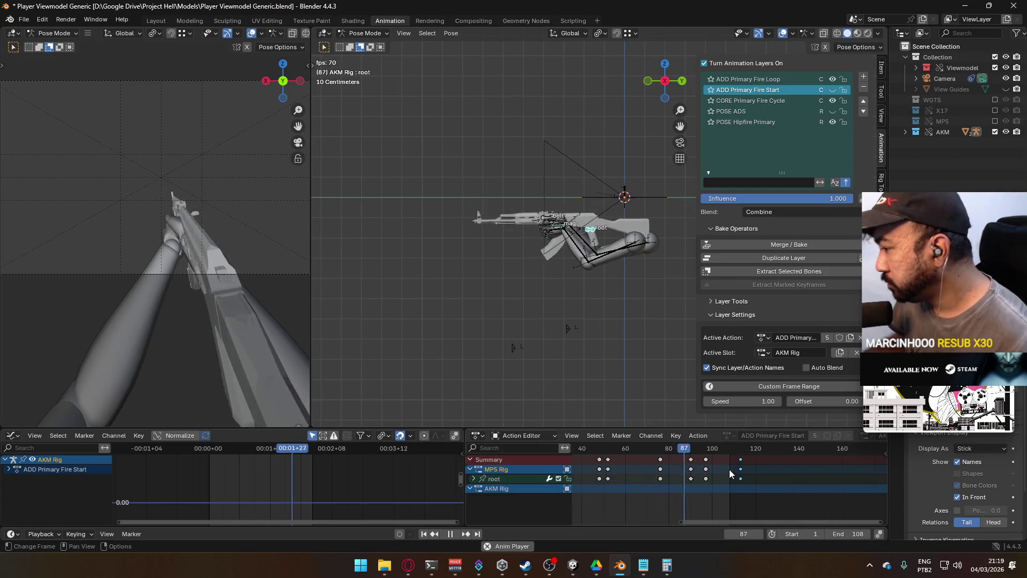
{"action": "left_click", "coordinate": [799, 80]}
{"action": "scroll", "coordinate": [807, 479], "scroll_direction": "down", "scroll_amount": 5}
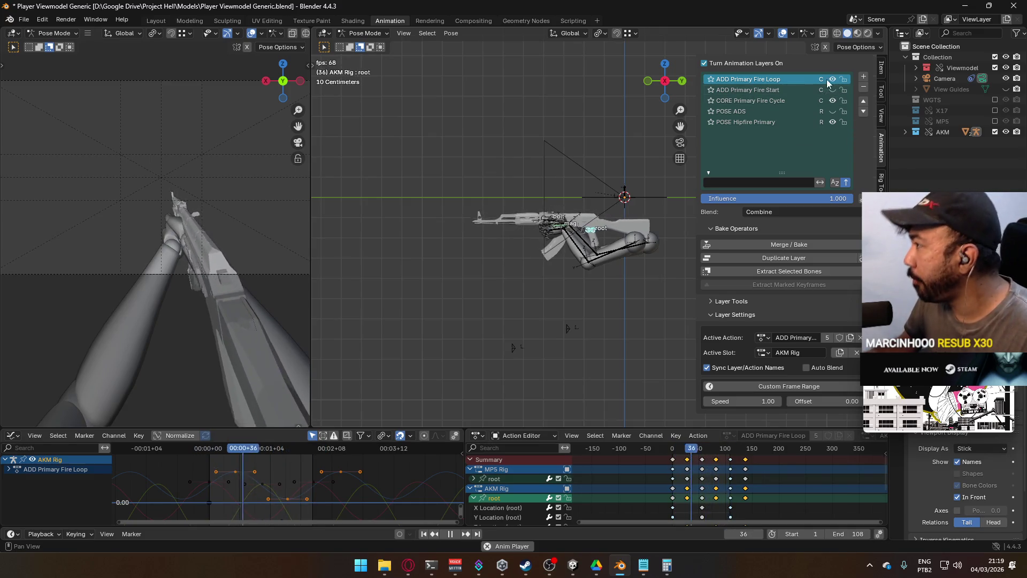
{"action": "left_click", "coordinate": [813, 89]}
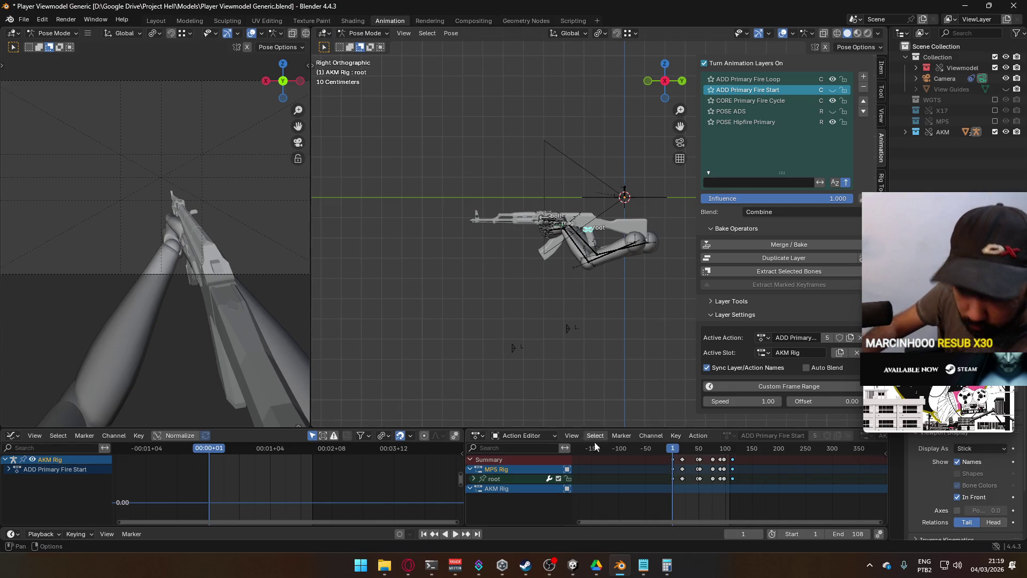
In the browser, close the mp5 fire rate search tab and load the GameTrailers channel via 'ga'.
{"action": "left_click", "coordinate": [411, 562]}
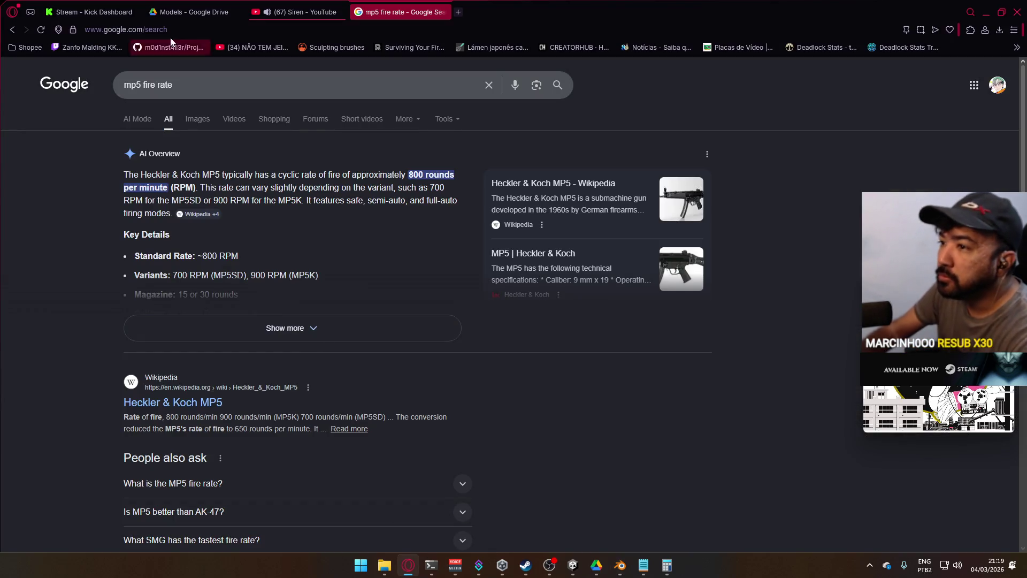
{"action": "left_click", "coordinate": [443, 11]}
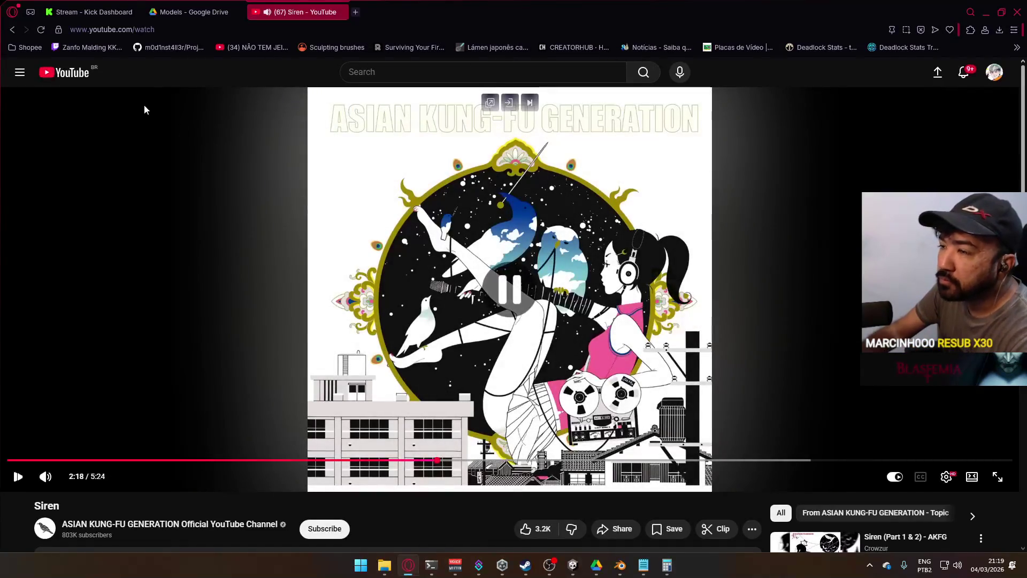
{"action": "left_click", "coordinate": [407, 7]}
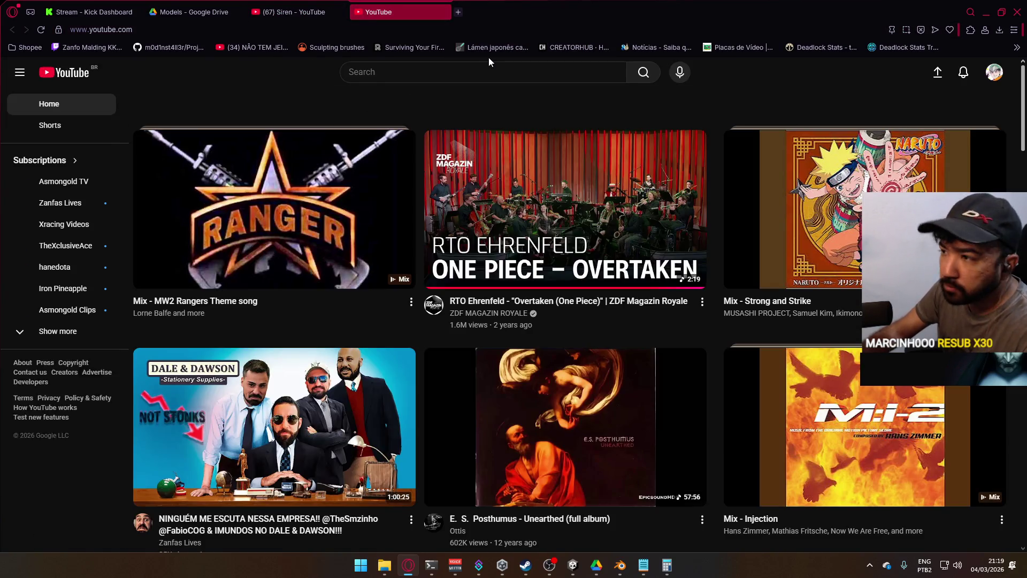
{"action": "left_click", "coordinate": [423, 31]}
{"action": "type", "text": "ga"}
{"action": "key", "text": "Return"}
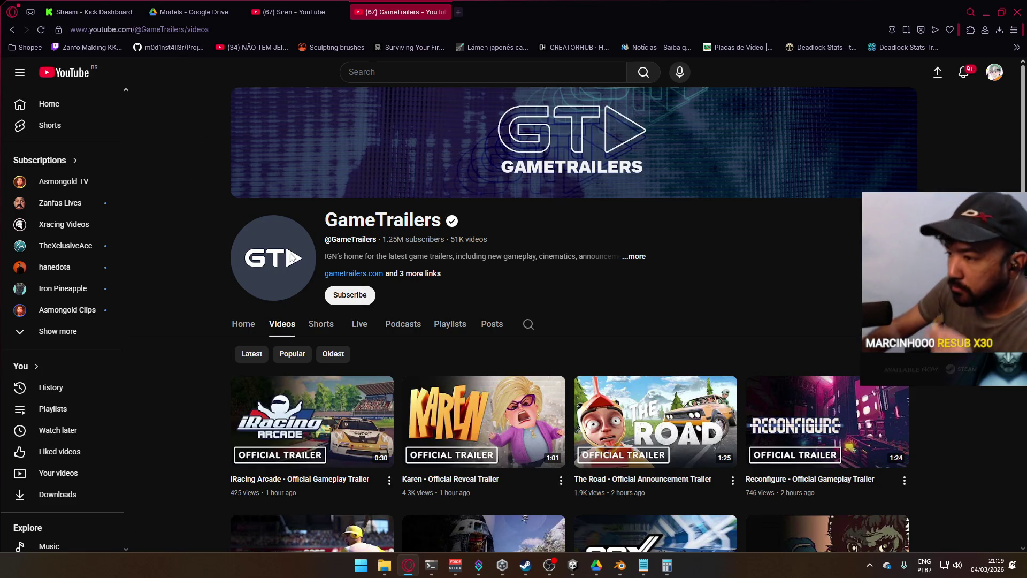
Open the Karen trailer from the channel's videos in a new tab.
{"action": "scroll", "coordinate": [433, 292], "scroll_direction": "down", "scroll_amount": 2}
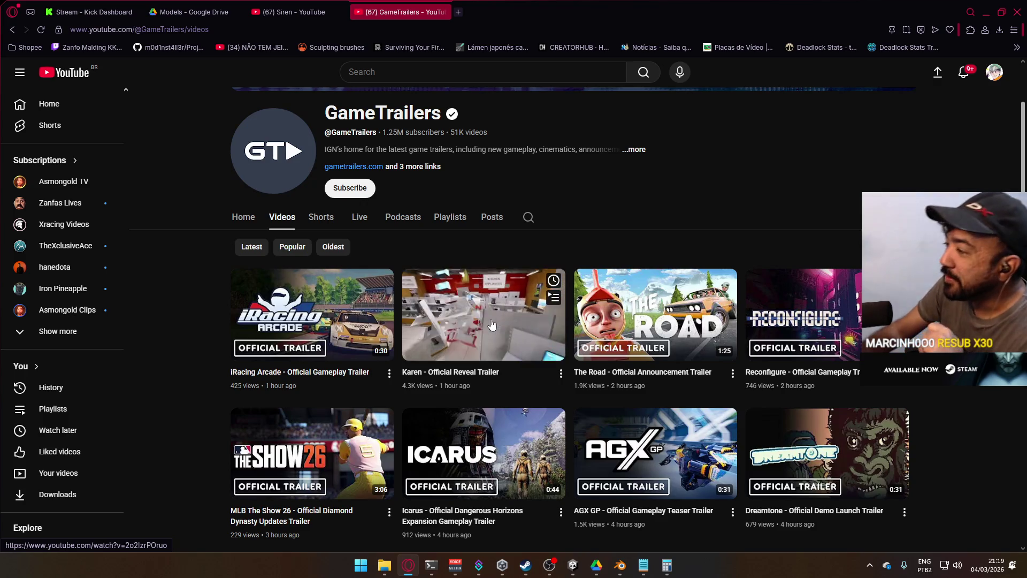
{"action": "right_click", "coordinate": [489, 322]}
{"action": "left_click", "coordinate": [586, 197]}
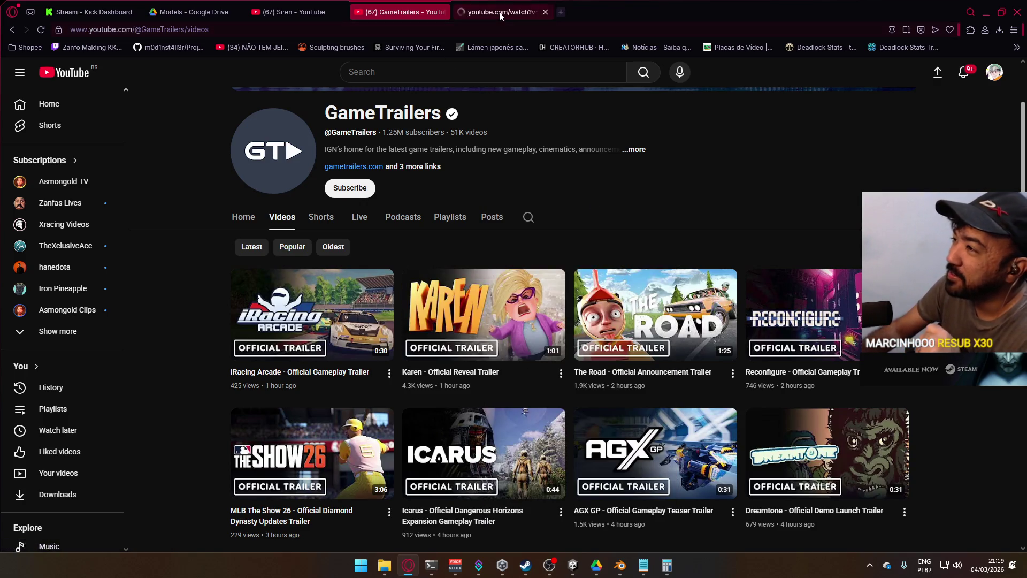
Watch the Karen - Official Reveal Trailer, pause it at 0:35, and show the hidden tray icons.
{"action": "left_click", "coordinate": [500, 13]}
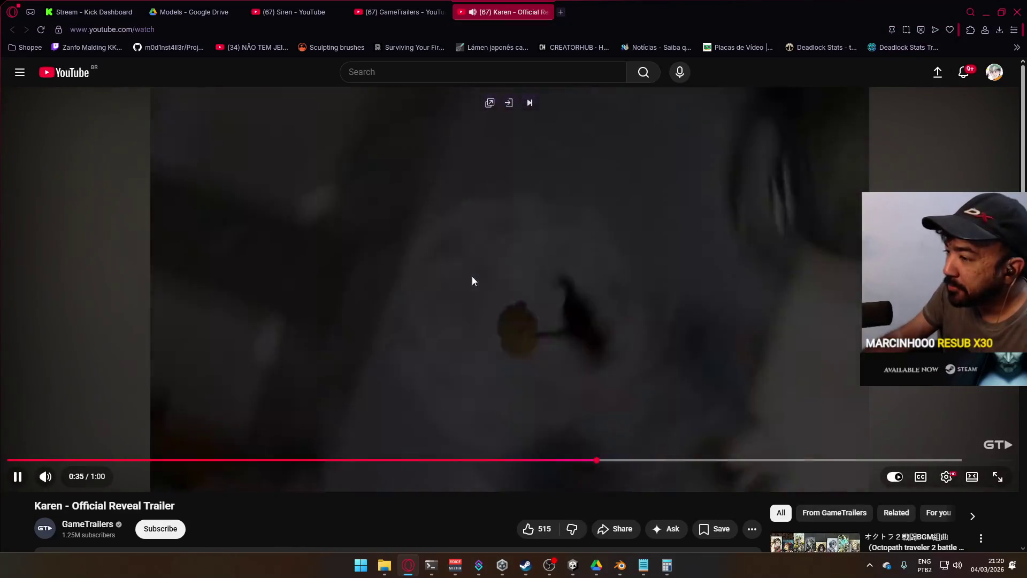
{"action": "left_click", "coordinate": [526, 317]}
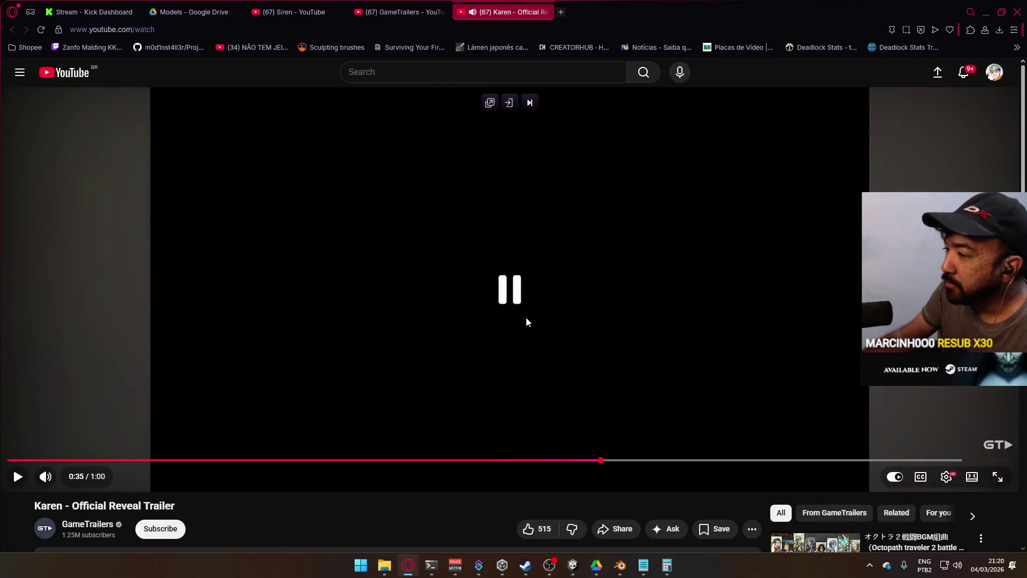
{"action": "left_click", "coordinate": [870, 566]}
Share the screen in Discord's Live voice channel, then minimize Discord back to the trailer.
{"action": "left_click", "coordinate": [910, 516]}
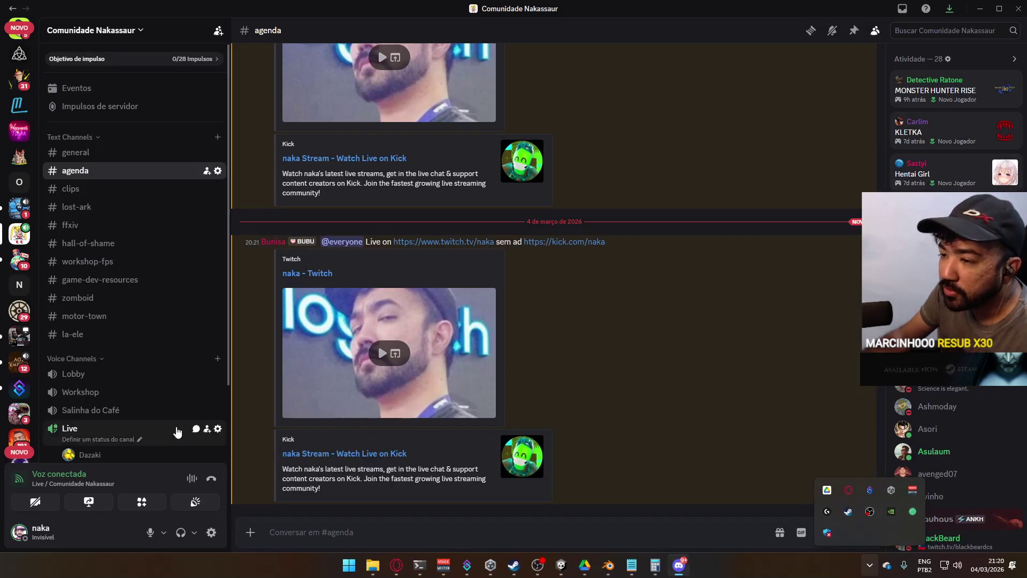
{"action": "scroll", "coordinate": [178, 431], "scroll_direction": "down", "scroll_amount": 2}
{"action": "left_click", "coordinate": [91, 501]}
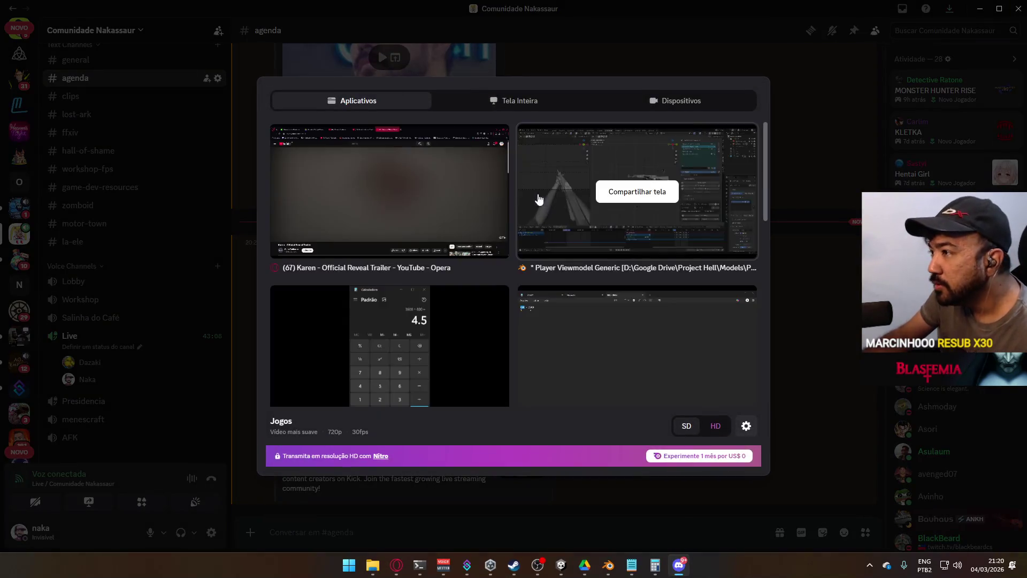
{"action": "left_click", "coordinate": [514, 102]}
{"action": "left_click", "coordinate": [429, 186]}
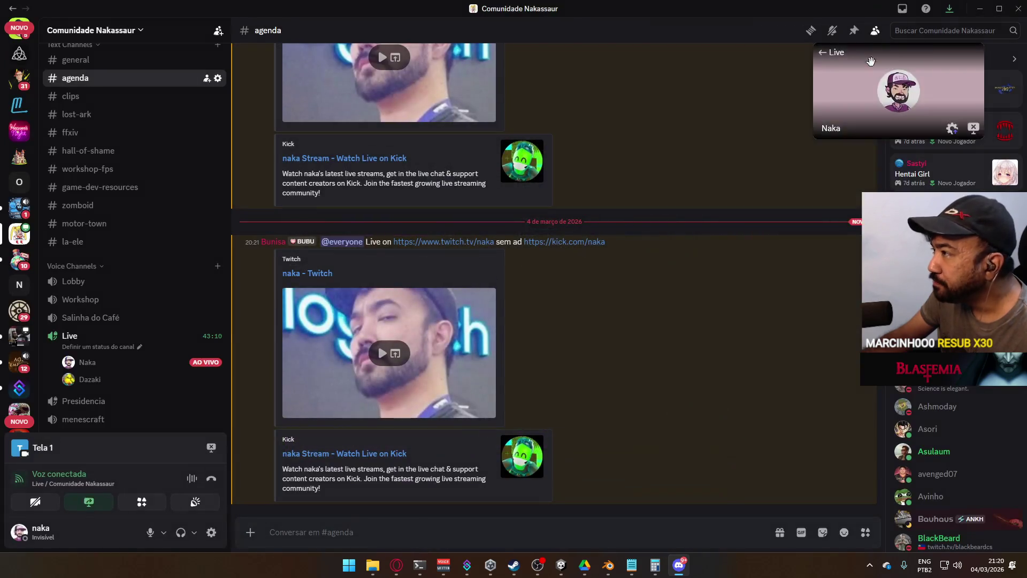
{"action": "left_click", "coordinate": [979, 8]}
{"action": "mouse_move", "coordinate": [539, 229]}
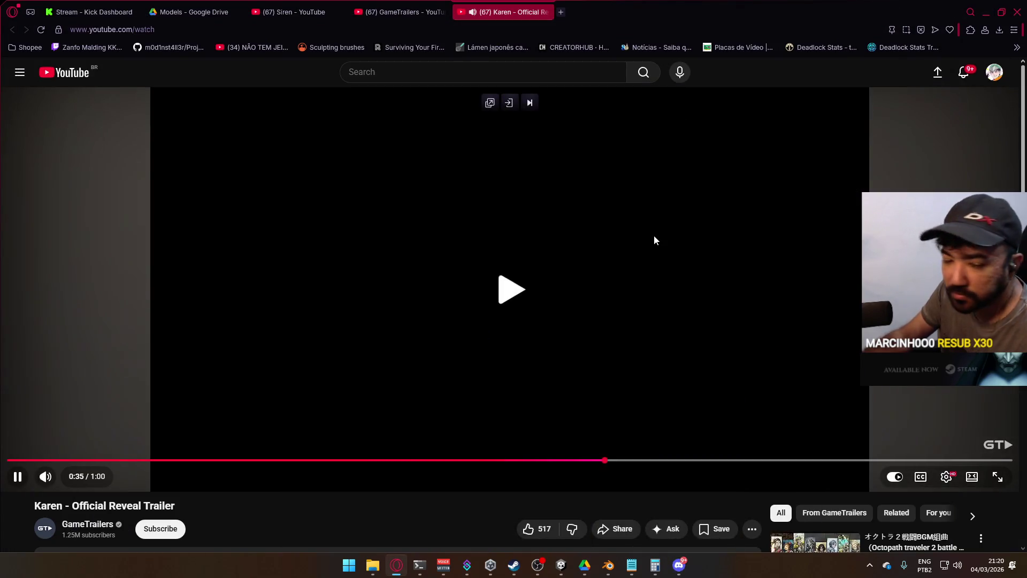